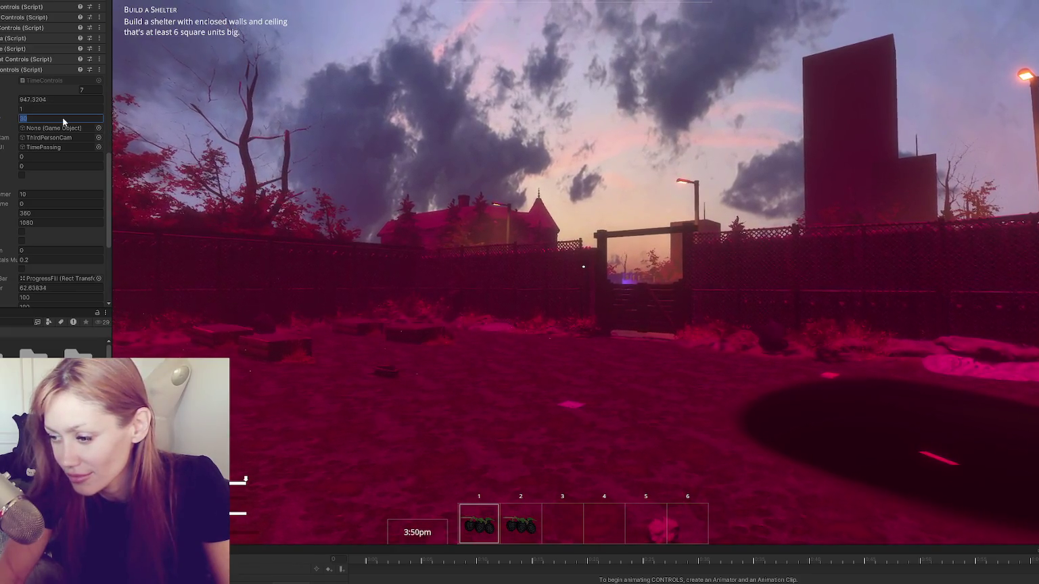
# During play, change the TimeControls time field from 30 to 1 and let the sun set
pyautogui.write('1')
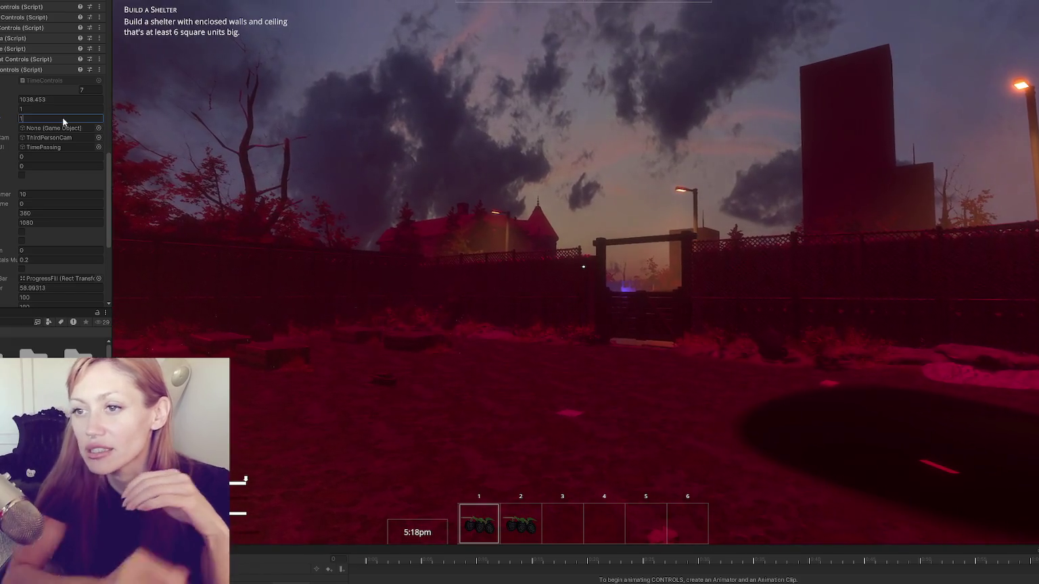
pyautogui.press('Return')
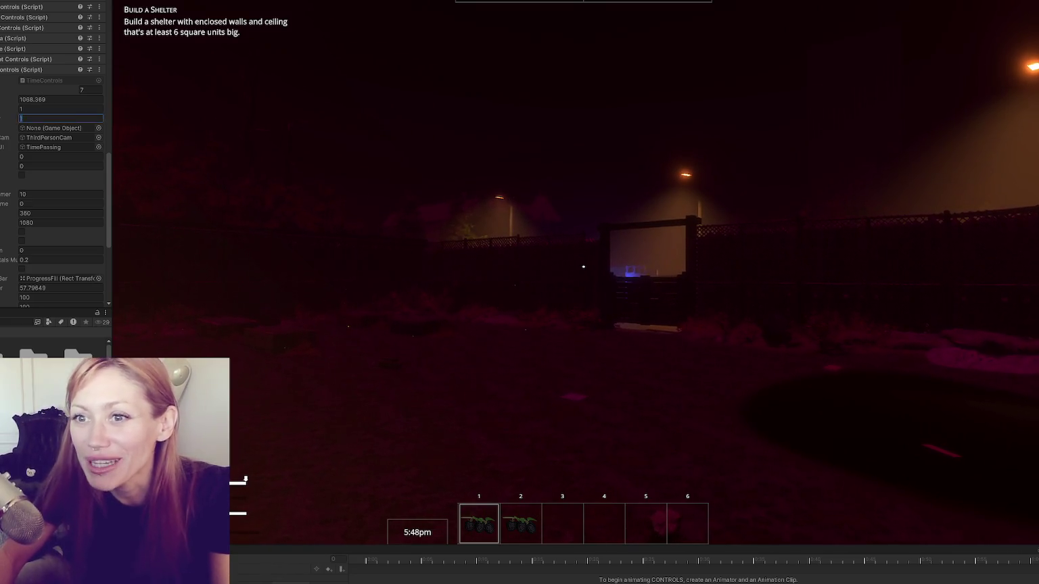
# Locate the Moon animator controller and bring up the Moon Animations state graph
pyautogui.scroll(4, 27, 75)
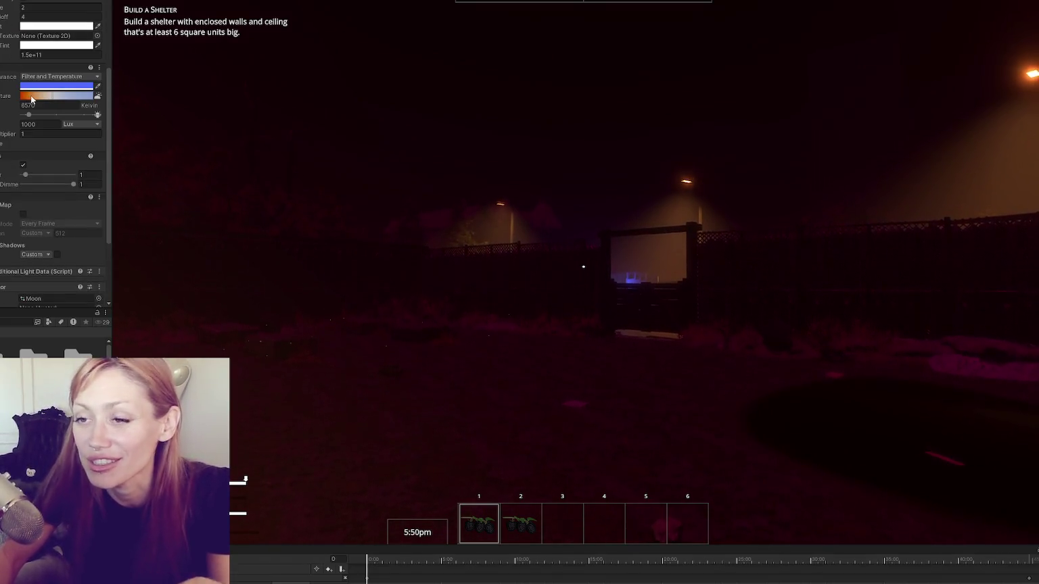
pyautogui.scroll(-4, 54, 155)
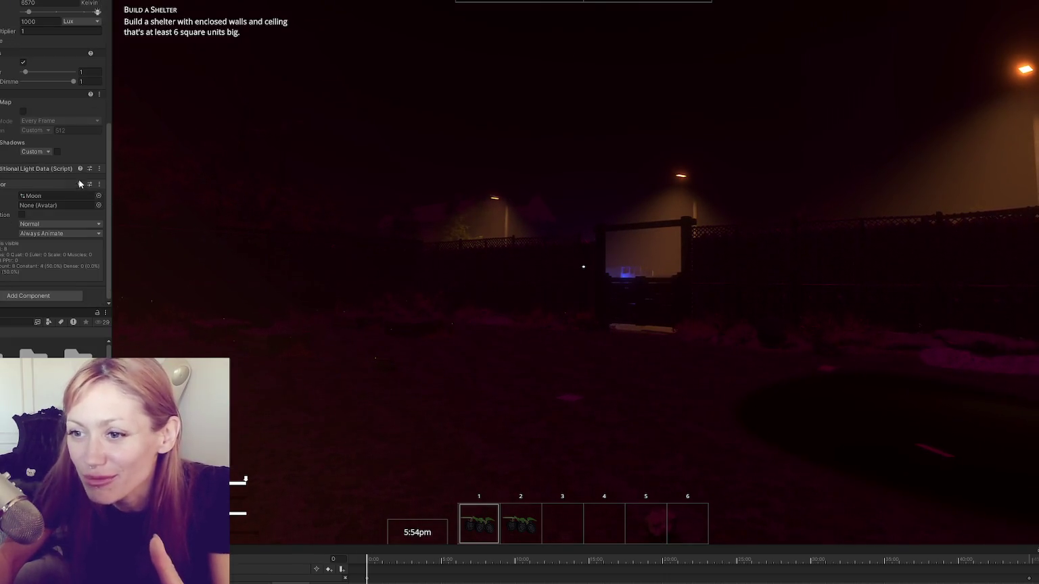
pyautogui.click(60, 196)
pyautogui.click(102, 365)
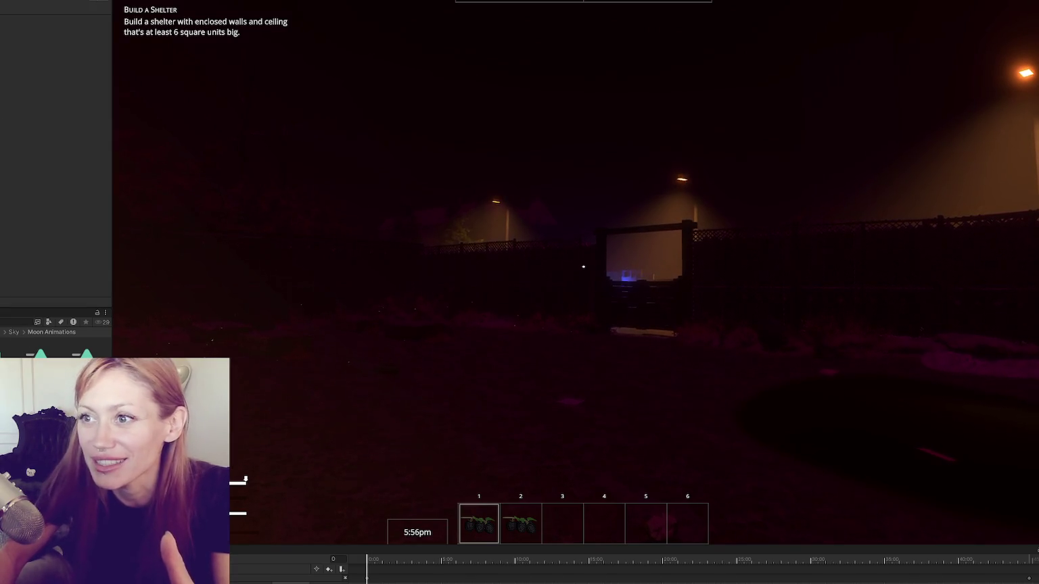
pyautogui.click(583, 267)
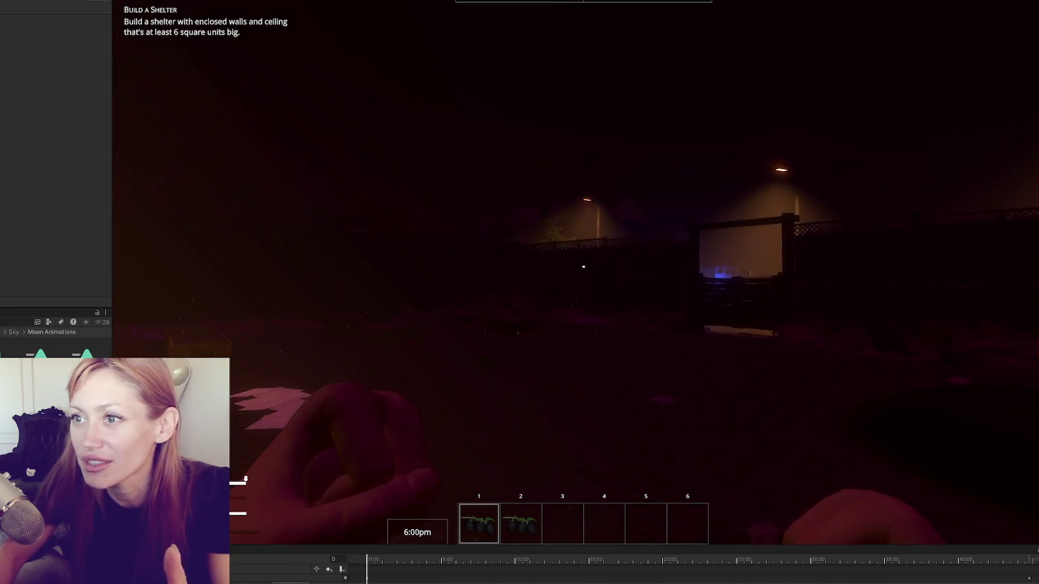
pyautogui.hotkey('ctrl', 'p')
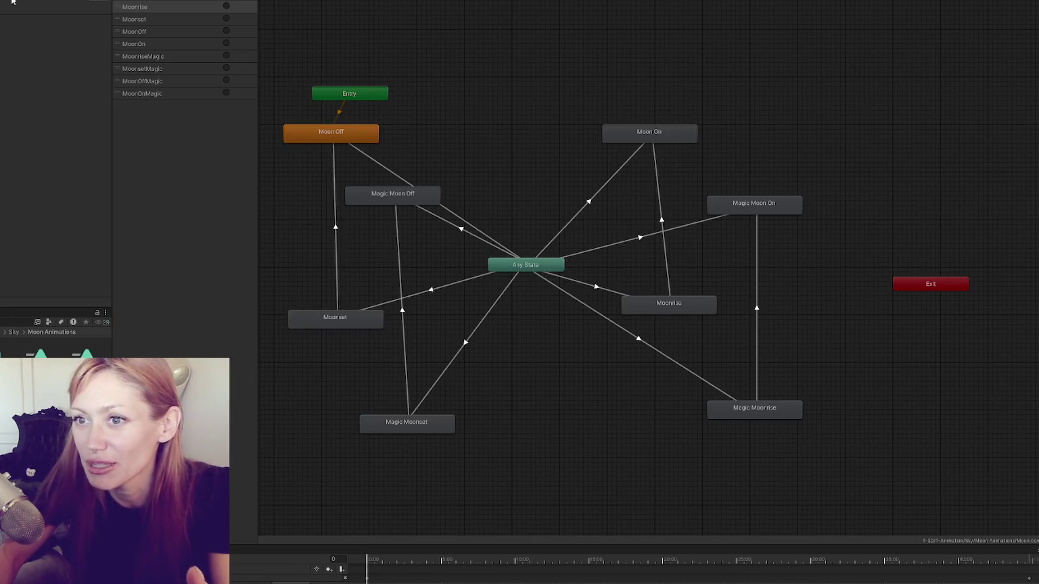
# Select the Moon to watch its live Moon Off state, then stop play mode
pyautogui.click(135, 2)
pyautogui.scroll(-5, 53, 155)
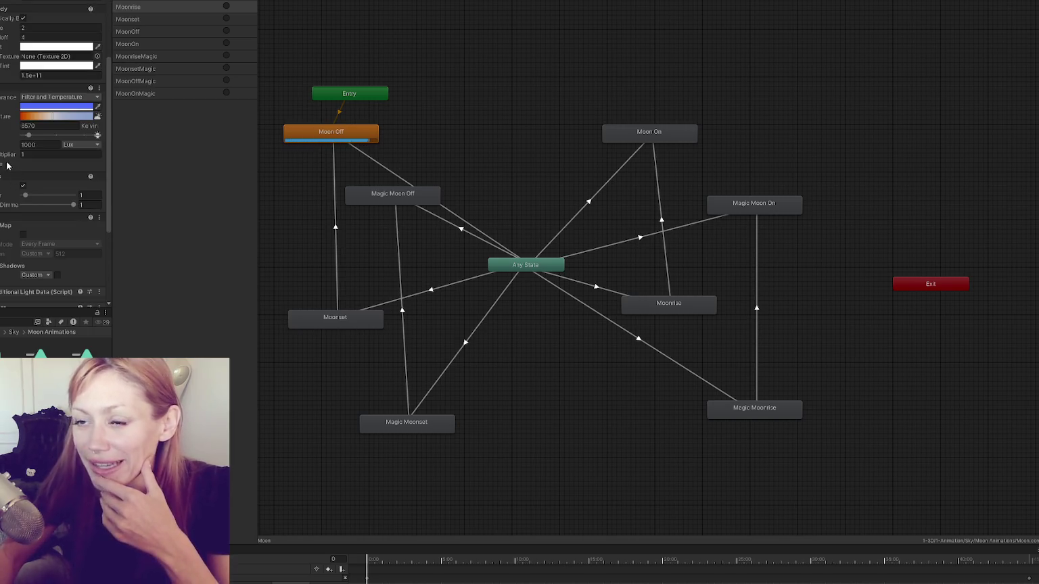
pyautogui.scroll(5, 19, 162)
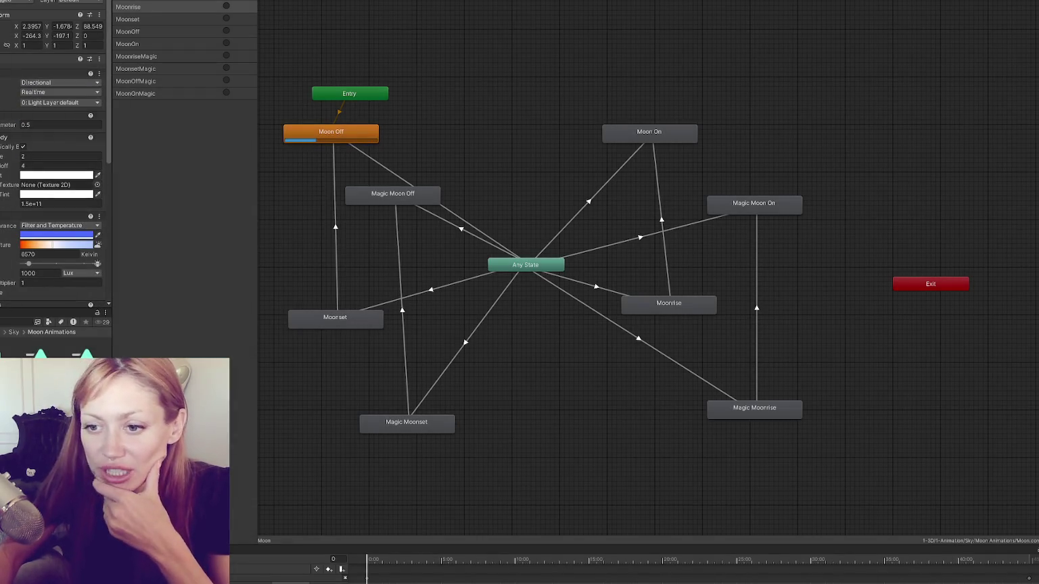
pyautogui.hotkey('ctrl', 'p')
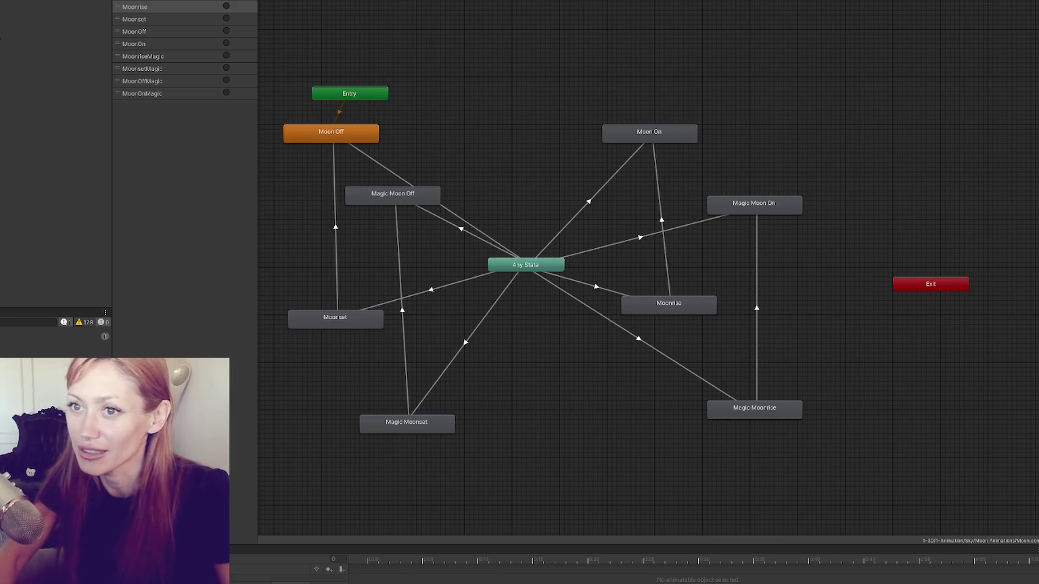
# Narrow the Parameters panel and reposition Magic Moon Off, Moon On, Moonrise and Magic Moonrise
pyautogui.moveTo(256, 135); pyautogui.dragTo(73, 174)
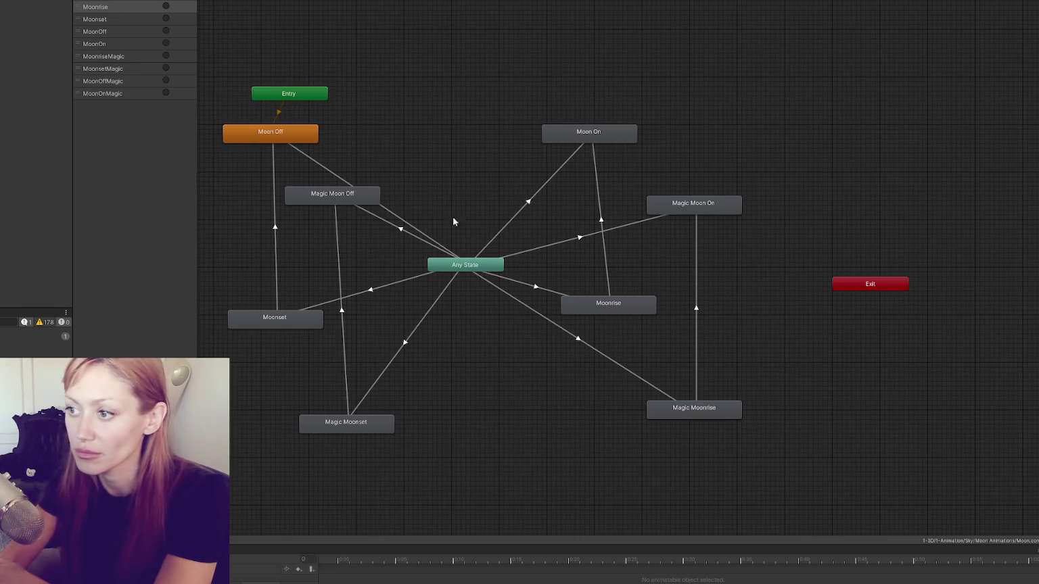
pyautogui.click(372, 202)
pyautogui.moveTo(373, 202)
pyautogui.mouseDown()
pyautogui.moveTo(364, 206)
pyautogui.moveTo(369, 197)
pyautogui.mouseUp()
pyautogui.moveTo(589, 139)
pyautogui.mouseDown()
pyautogui.moveTo(608, 125)
pyautogui.moveTo(608, 139)
pyautogui.mouseUp()
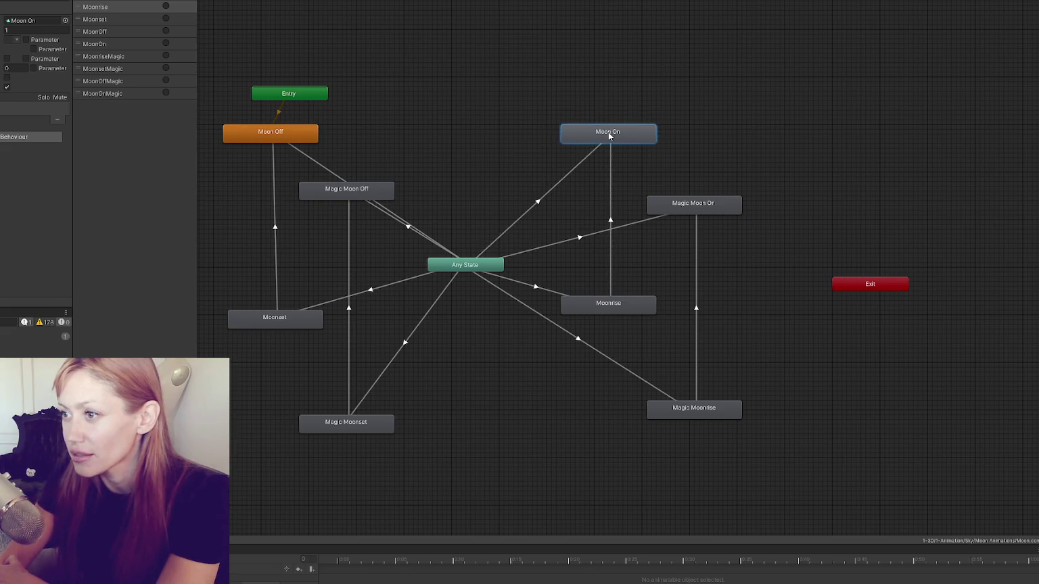
pyautogui.moveTo(610, 305); pyautogui.dragTo(605, 320)
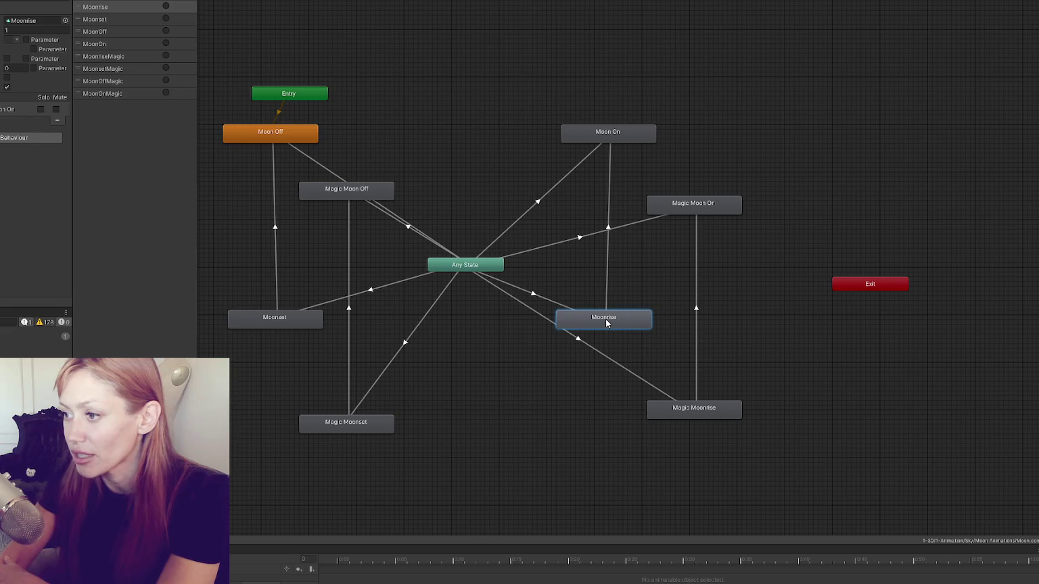
pyautogui.moveTo(701, 418); pyautogui.dragTo(700, 433)
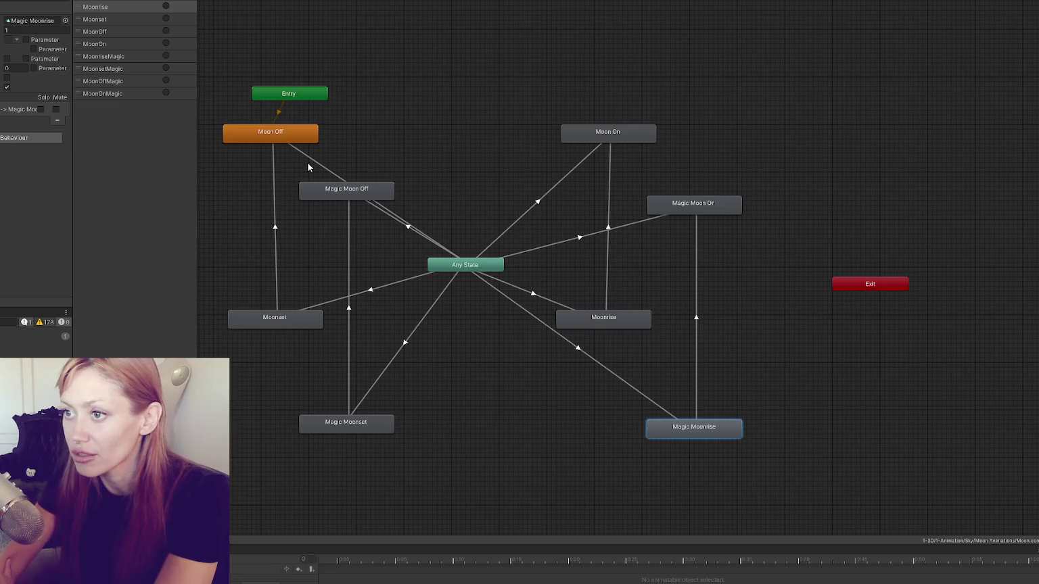
# Raise Entry, Moon Off and Moon On together, and nudge Moonrise right and Moonset left
pyautogui.moveTo(286, 98); pyautogui.dragTo(268, 80)
pyautogui.moveTo(229, 32)
pyautogui.mouseDown()
pyautogui.moveTo(346, 144)
pyautogui.moveTo(705, 153)
pyautogui.mouseUp()
pyautogui.moveTo(607, 133); pyautogui.dragTo(606, 94)
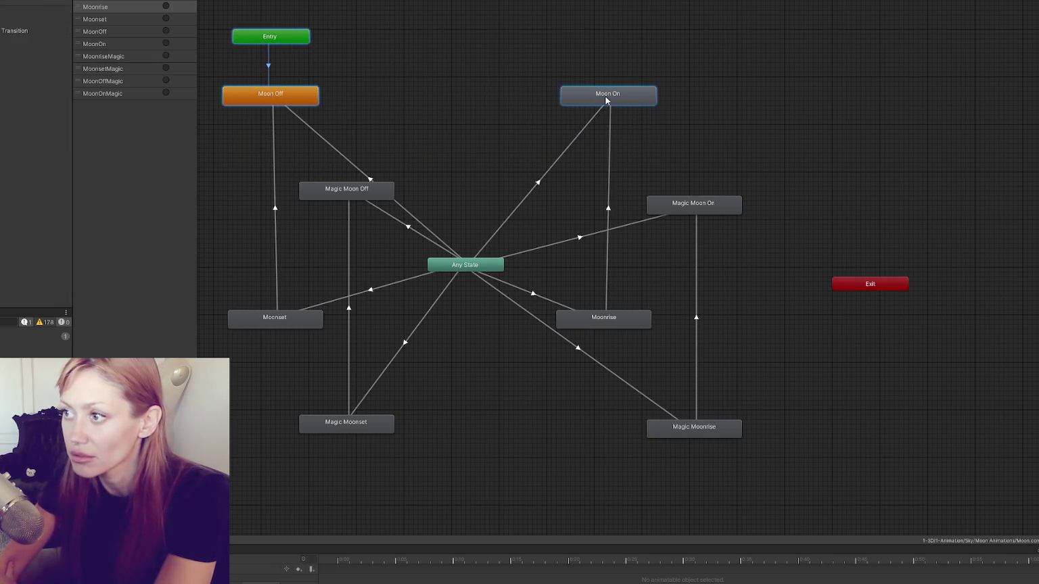
pyautogui.moveTo(607, 320); pyautogui.dragTo(613, 321)
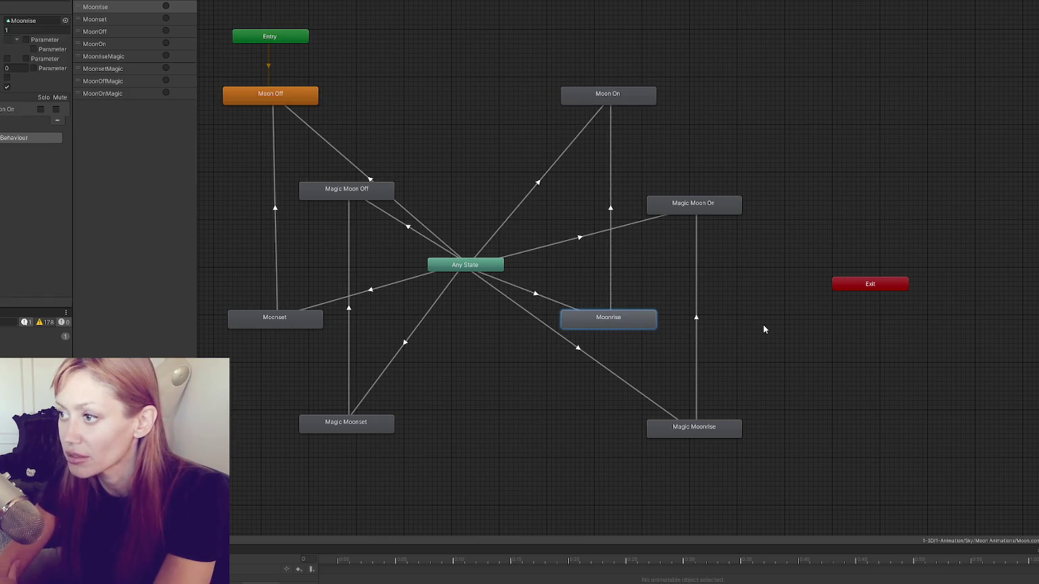
pyautogui.moveTo(286, 321); pyautogui.dragTo(281, 322)
pyautogui.click(543, 374)
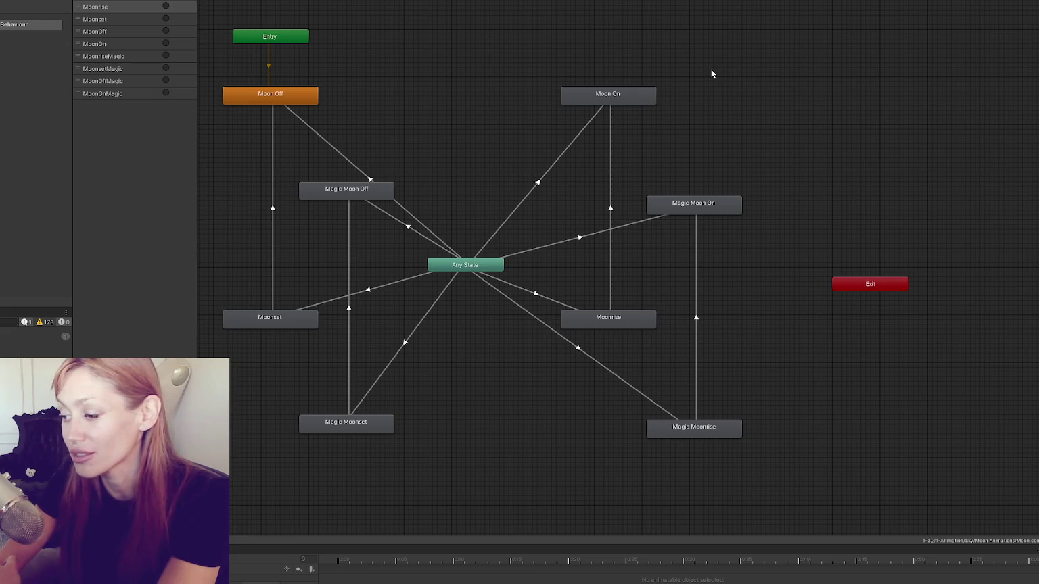
# Lower Magic Moonset and raise Magic Moon On, then show the Moon Animations project files
pyautogui.moveTo(719, 70)
pyautogui.mouseDown()
pyautogui.moveTo(780, 94)
pyautogui.moveTo(792, 79)
pyautogui.mouseUp()
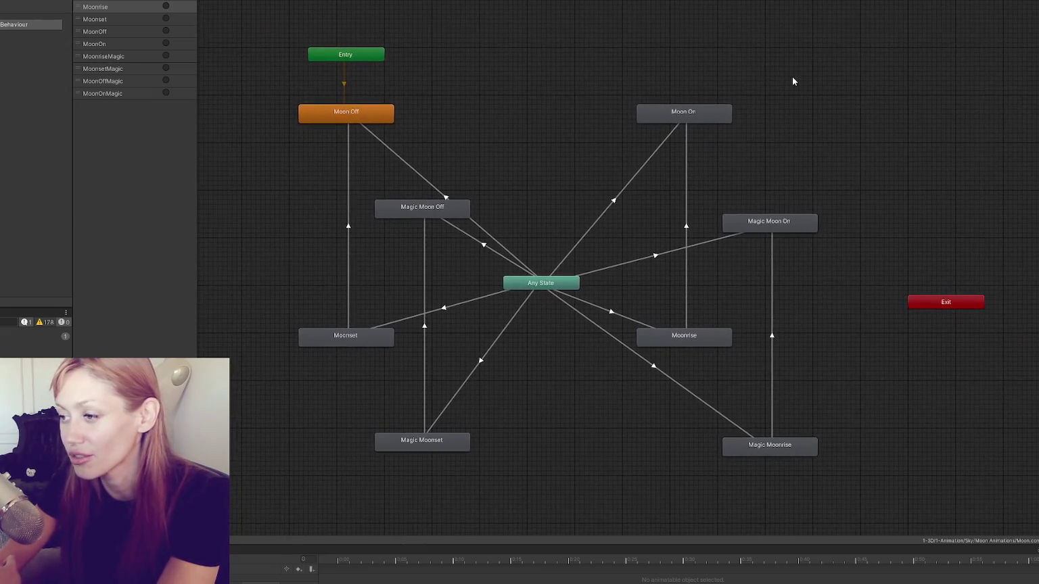
pyautogui.moveTo(443, 441); pyautogui.dragTo(443, 446)
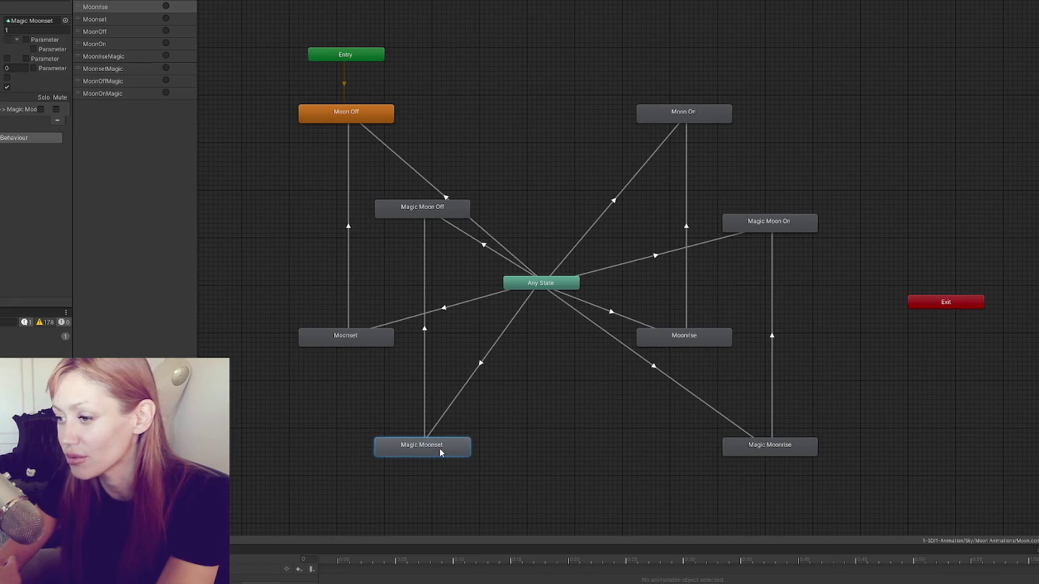
pyautogui.moveTo(759, 221); pyautogui.dragTo(760, 207)
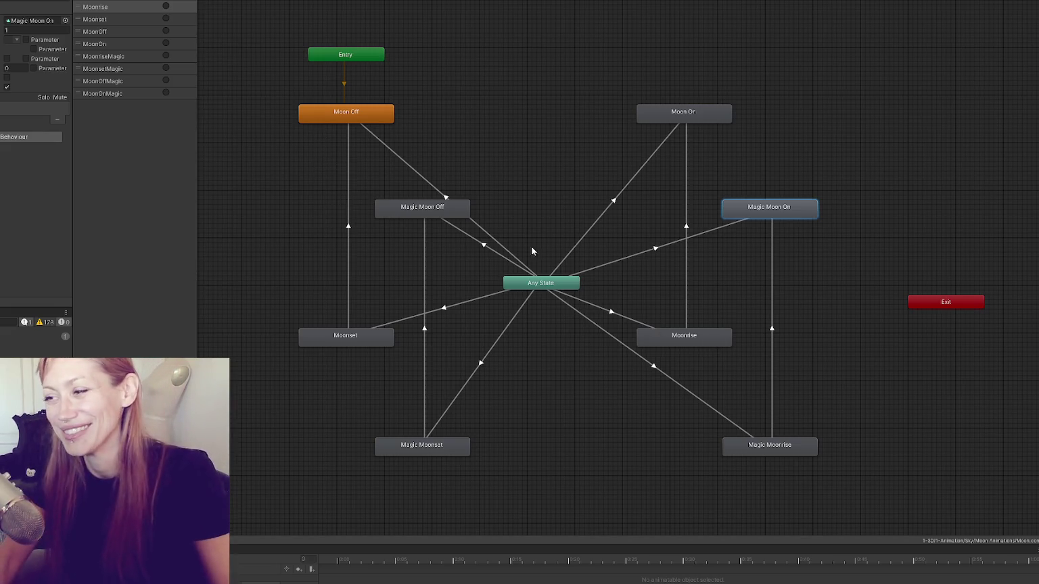
pyautogui.moveTo(579, 170); pyautogui.dragTo(545, 121)
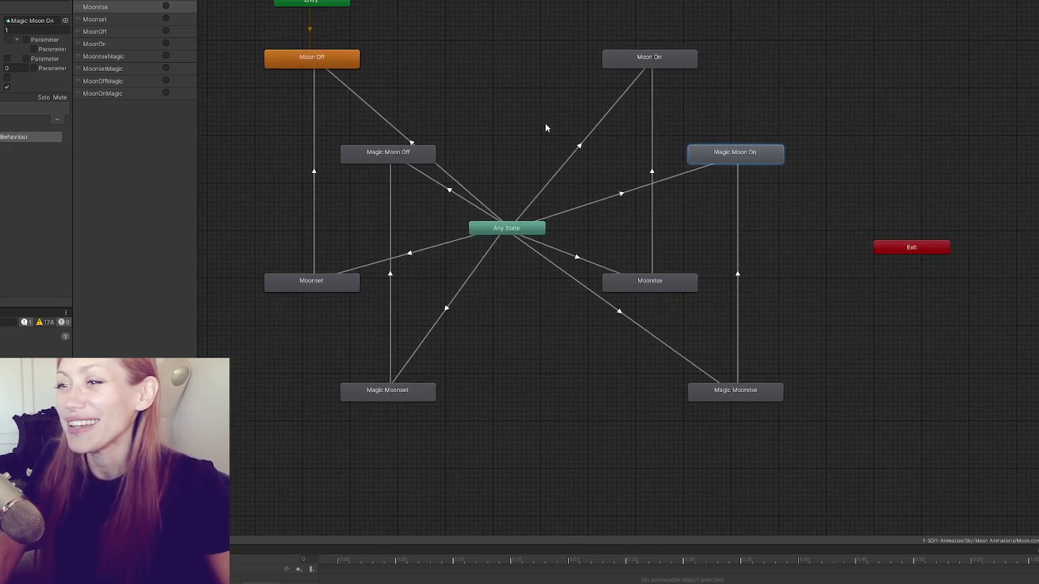
pyautogui.moveTo(520, 76); pyautogui.dragTo(508, 102)
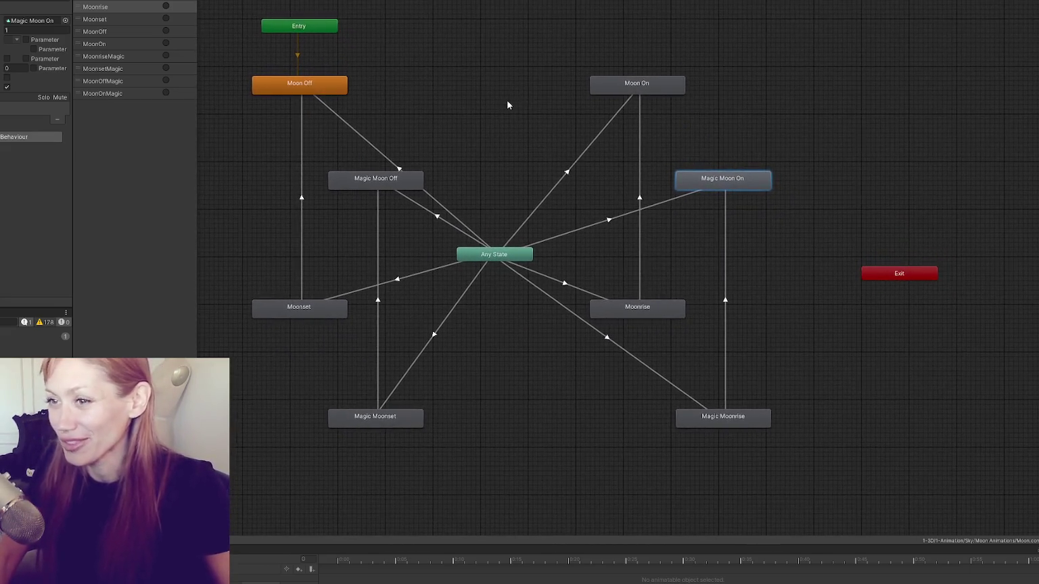
pyautogui.hotkey('ctrl', '5')
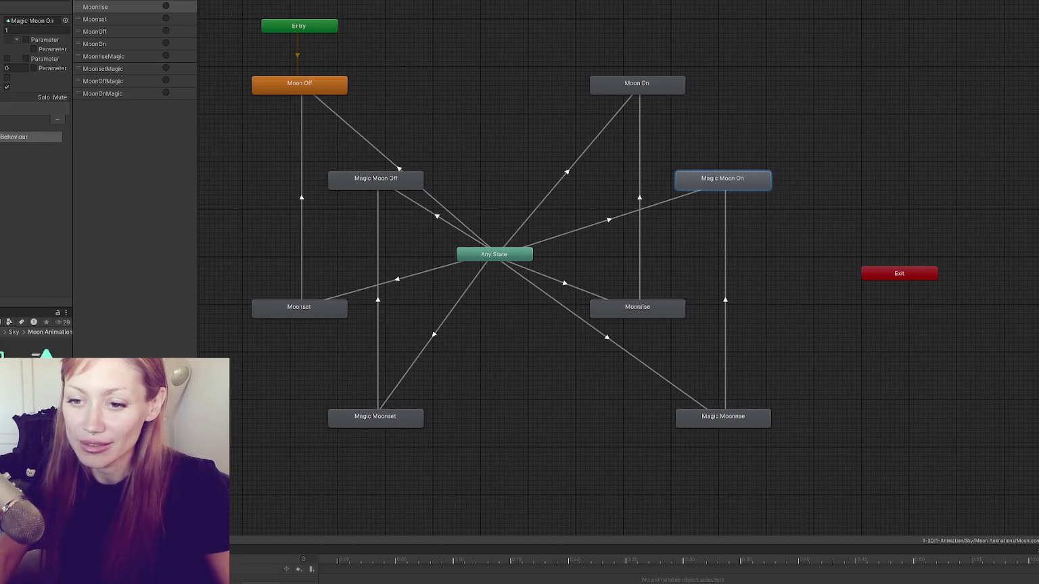
# Inspect the transitions into Magic Moon On and Magic Moonrise, and bring back the console
pyautogui.click(748, 183)
pyautogui.click(725, 217)
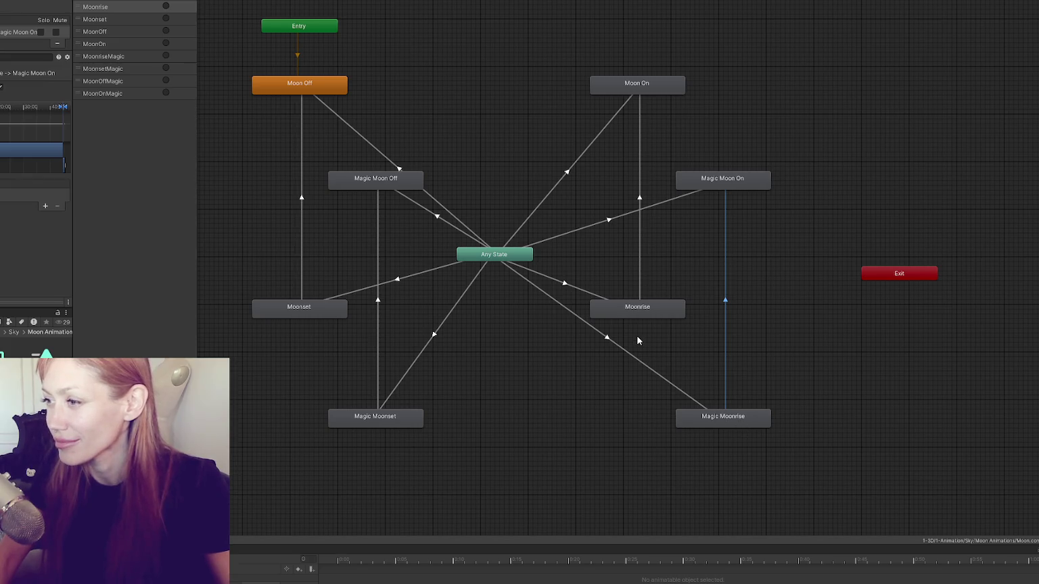
pyautogui.click(605, 224)
pyautogui.click(605, 336)
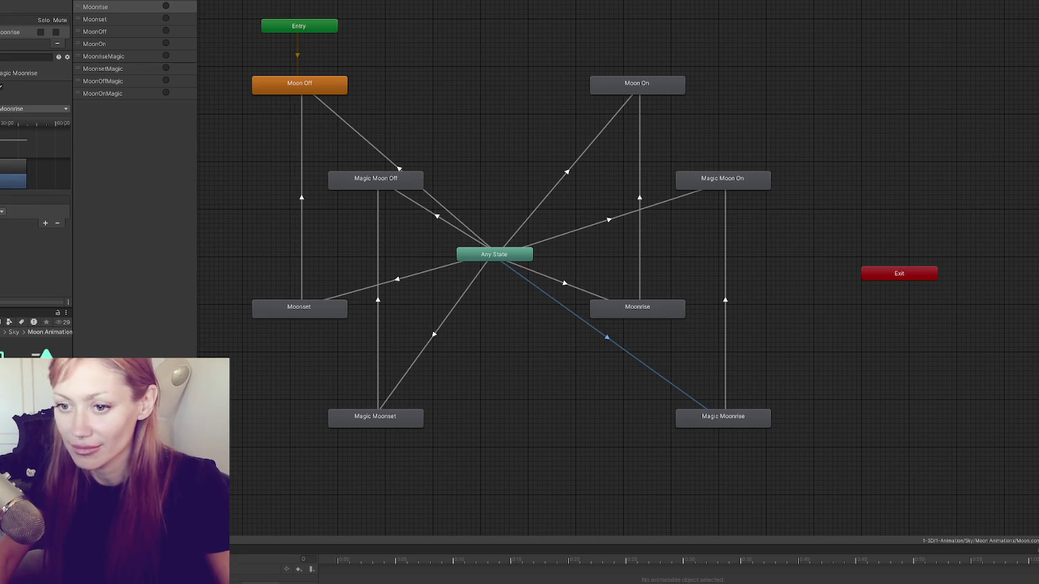
pyautogui.hotkey('ctrl', 'shift', 'c')
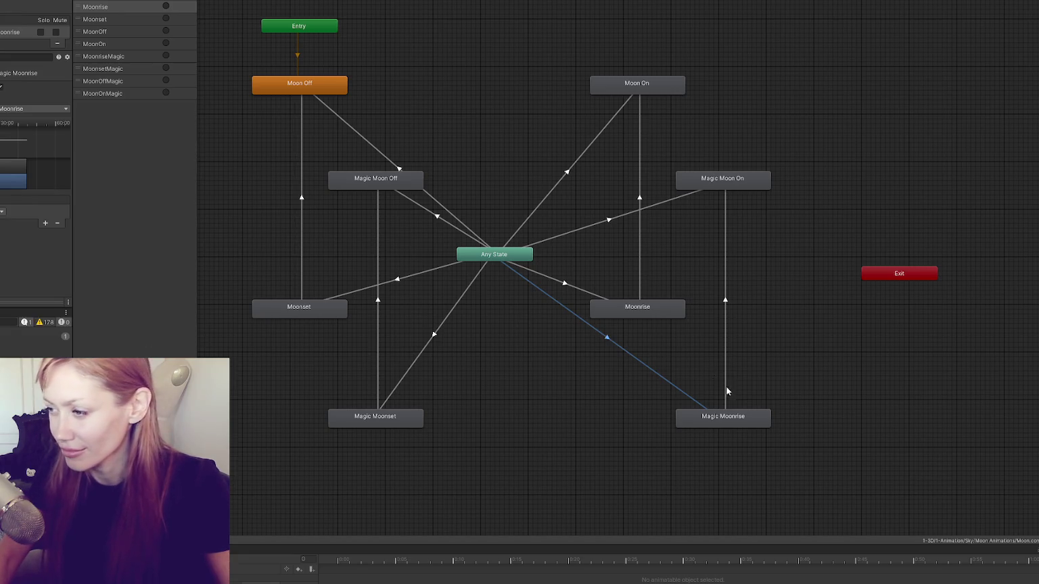
# Check the Magic Moonrise clip's first and last keyframes in an enlarged timeline
pyautogui.click(730, 421)
pyautogui.moveTo(692, 544)
pyautogui.mouseDown()
pyautogui.moveTo(690, 348)
pyautogui.moveTo(668, 234)
pyautogui.mouseUp()
pyautogui.click(154, 249)
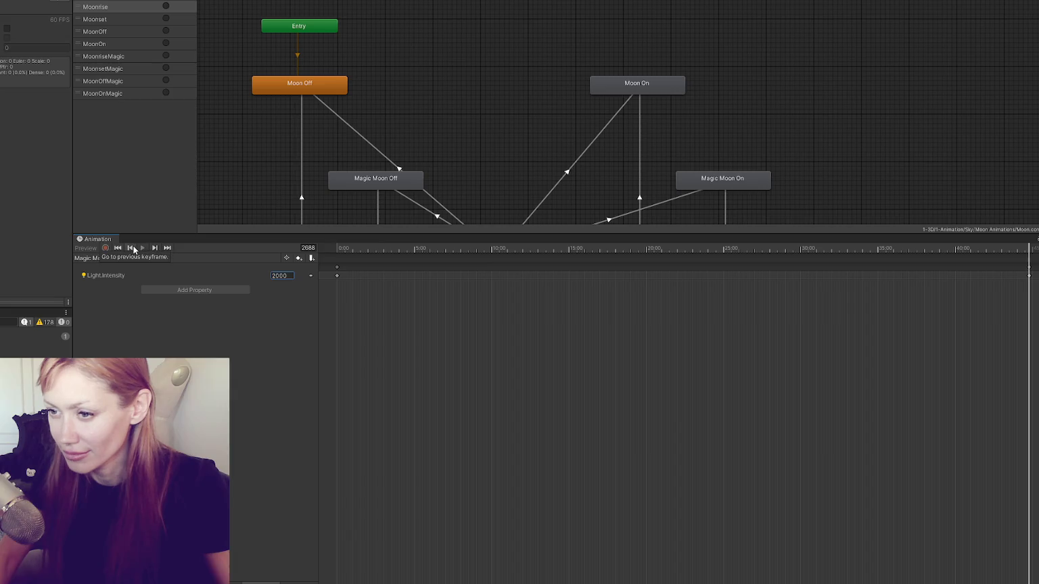
pyautogui.click(133, 248)
pyautogui.moveTo(379, 234); pyautogui.dragTo(381, 474)
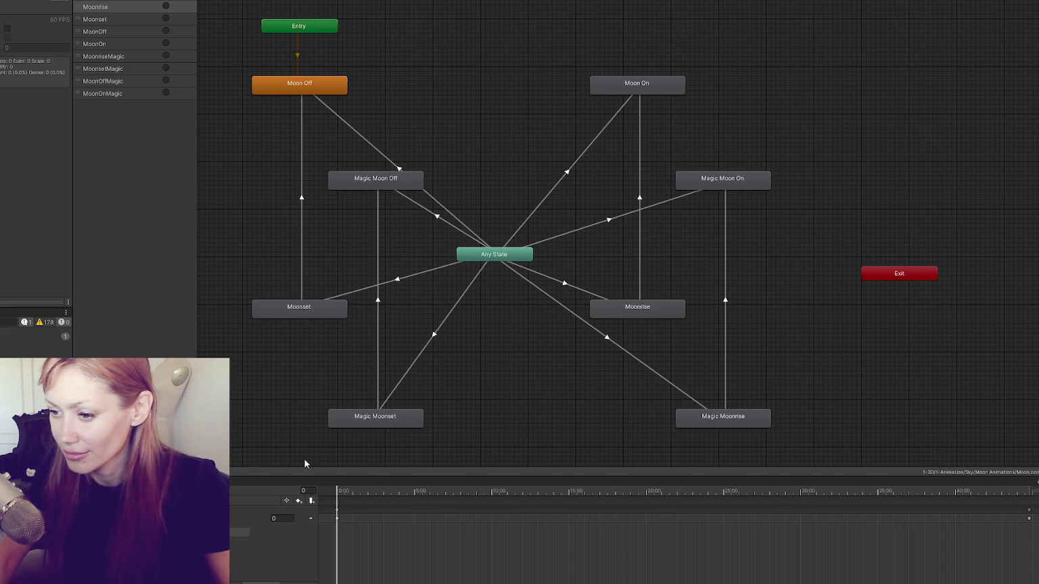
pyautogui.press('.')
pyautogui.hotkey('shift', ',')
# Review the Magic Moon On state and its incoming transition, and nudge Moonrise right
pyautogui.click(723, 352)
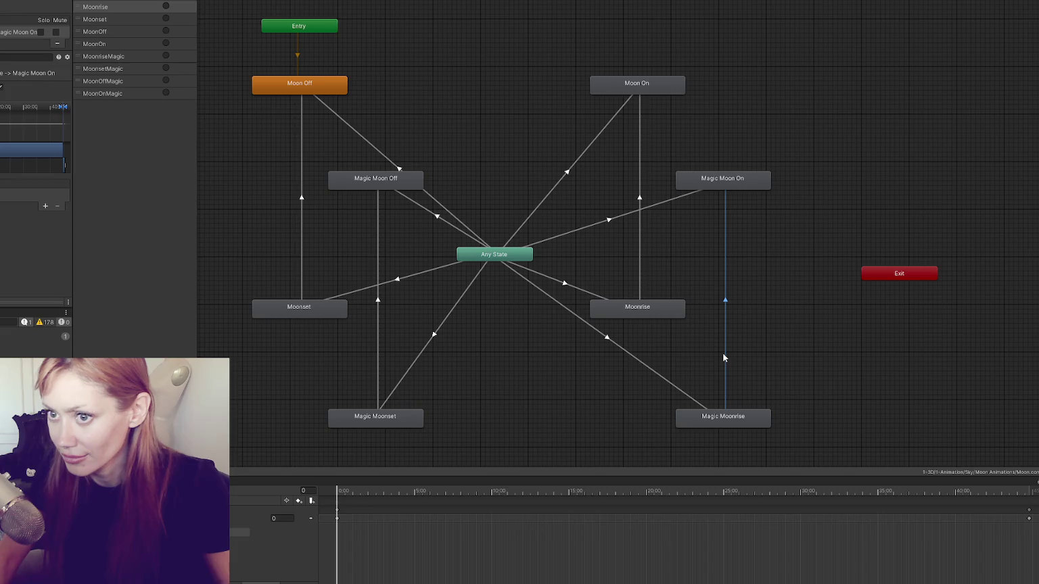
pyautogui.click(742, 180)
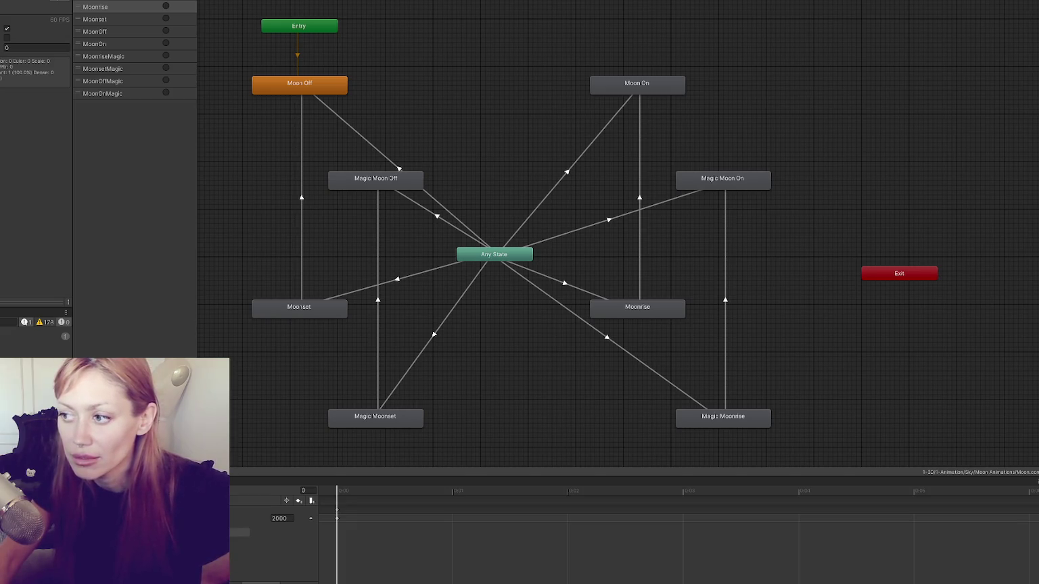
pyautogui.moveTo(632, 309); pyautogui.dragTo(642, 309)
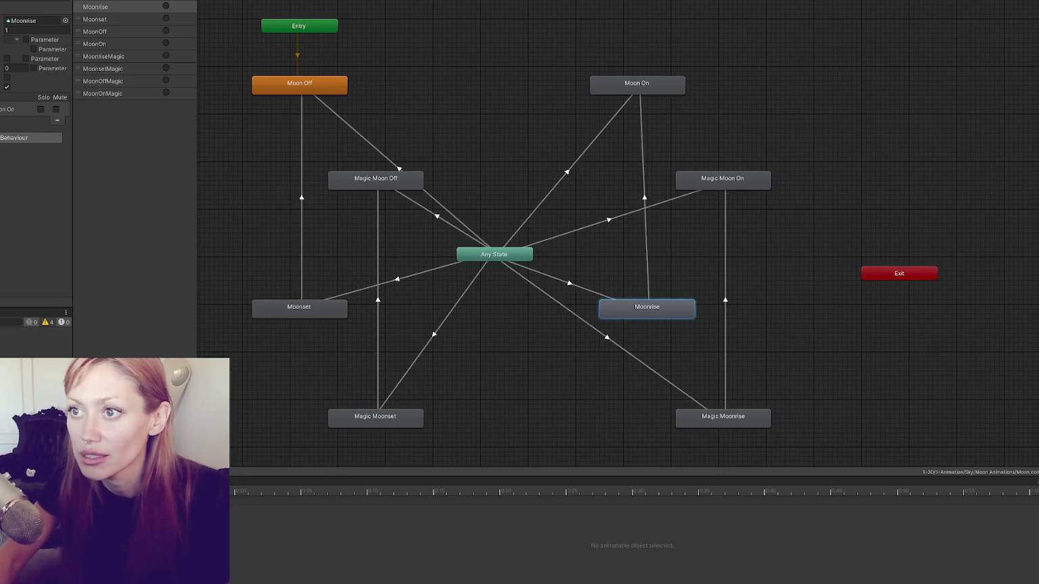
# Select the Moon On state in the Moon animator graph
pyautogui.click(608, 61)
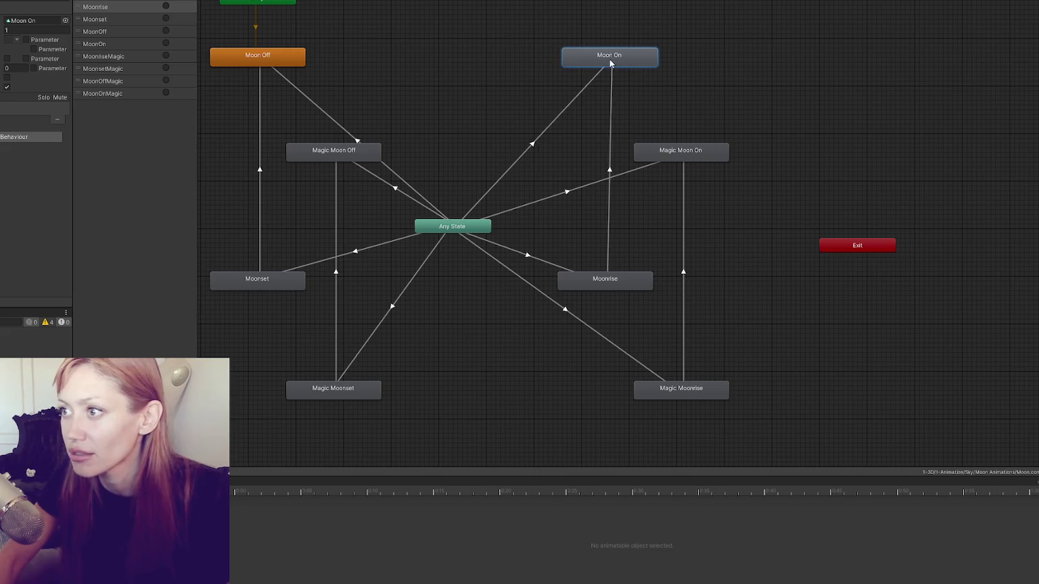
# Line Moonrise up directly under Moon On and reframe the whole graph
pyautogui.moveTo(615, 290); pyautogui.dragTo(625, 284)
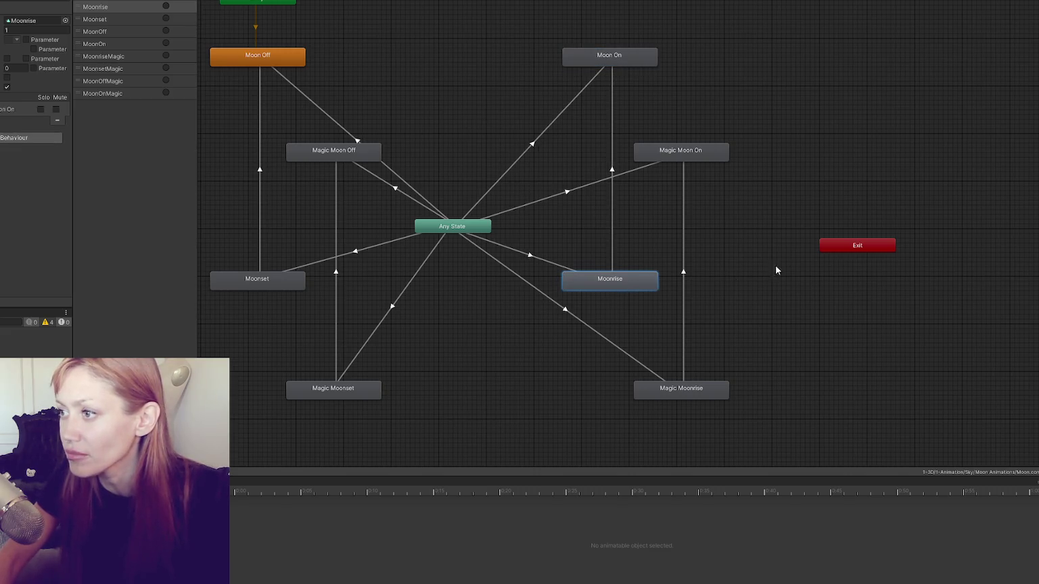
pyautogui.press('f')
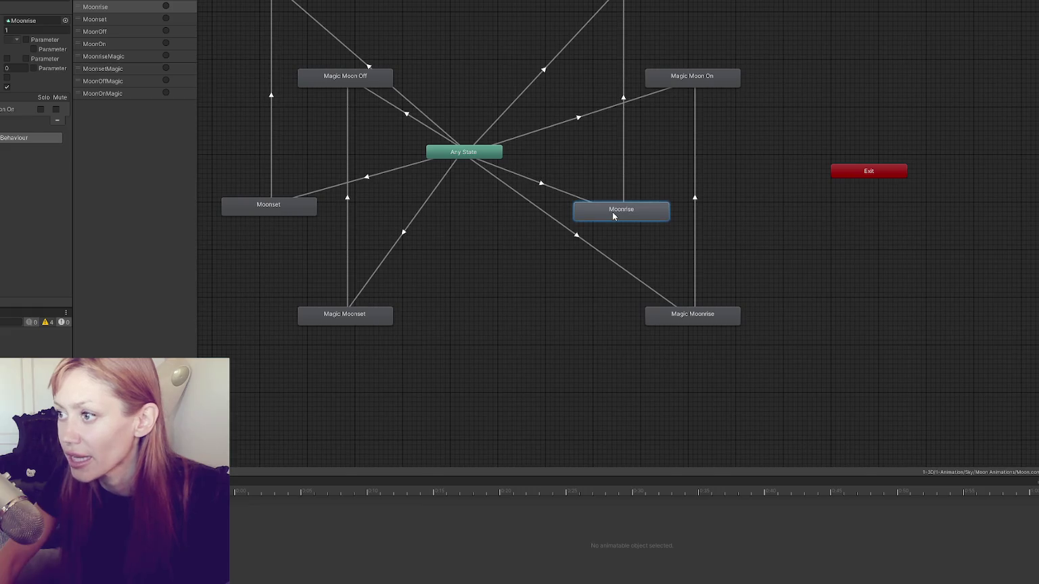
pyautogui.press('a')
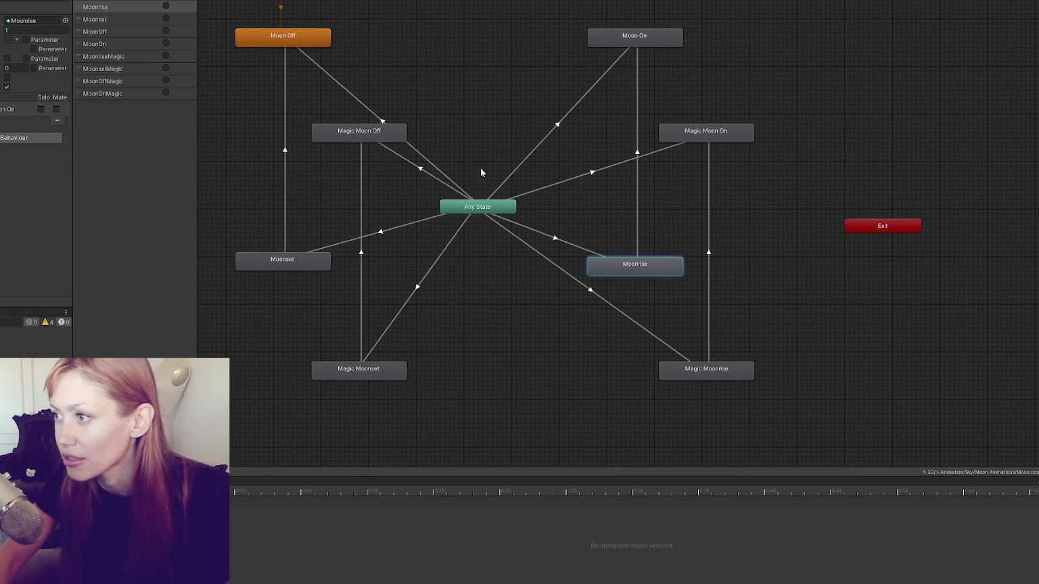
# Check the Any State to Magic Moonrise transition and state, then show the project files
pyautogui.click(713, 371)
pyautogui.click(632, 323)
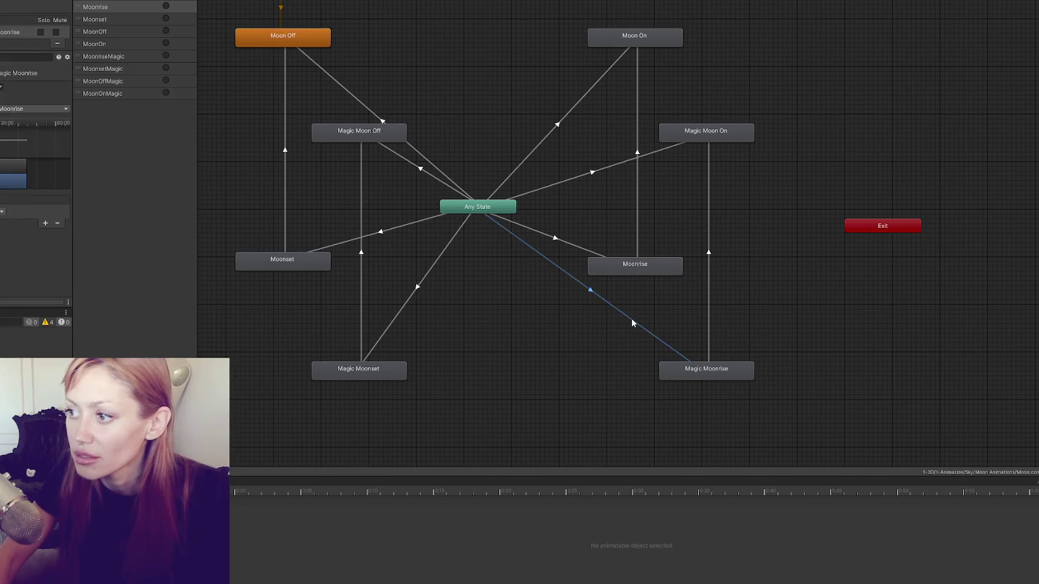
pyautogui.click(725, 373)
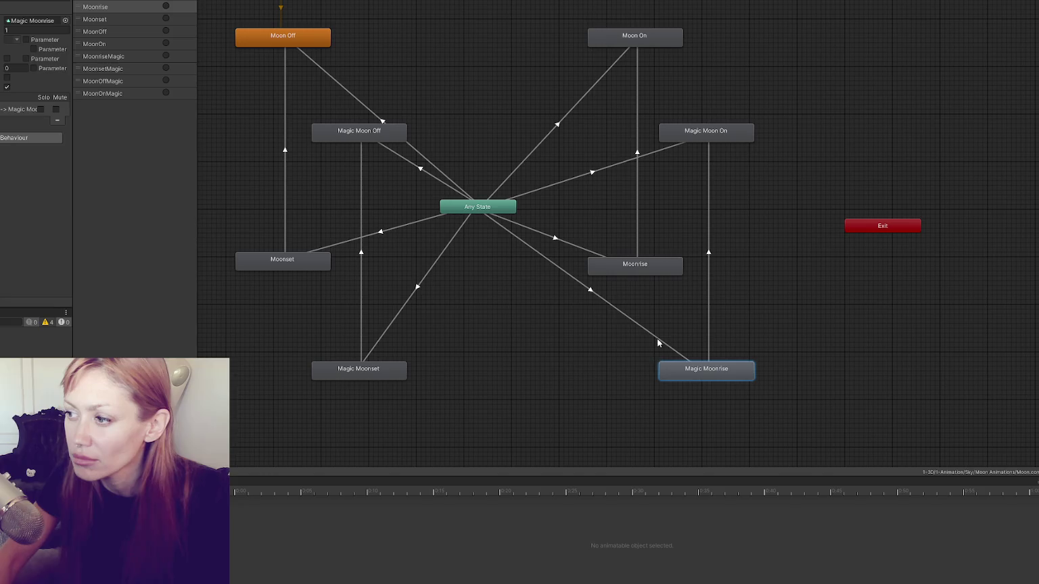
pyautogui.click(634, 326)
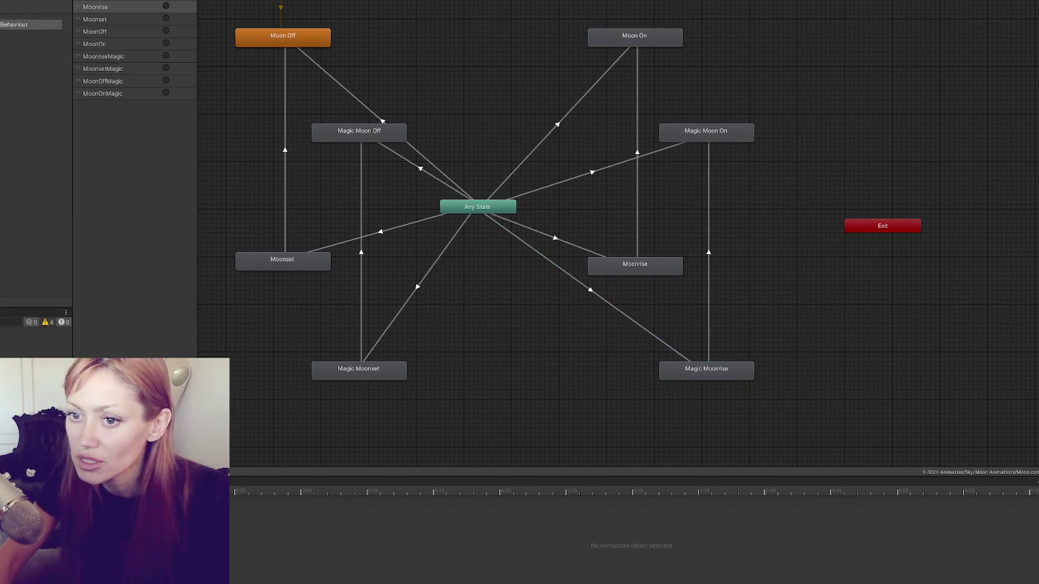
pyautogui.hotkey('ctrl', '5')
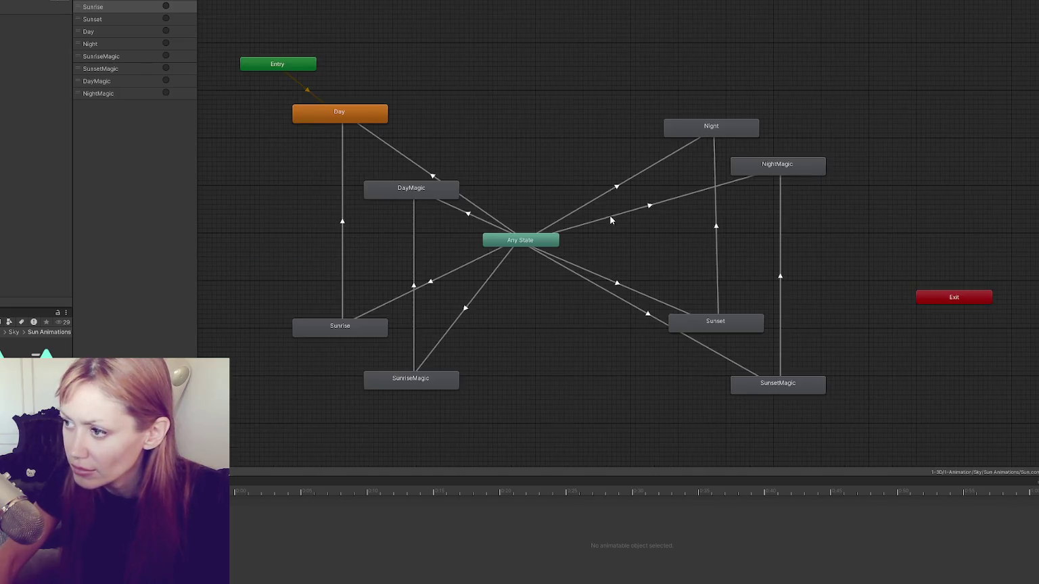
# Review the Sun animator's Any State transitions into NightMagic and SunsetMagic
pyautogui.click(604, 217)
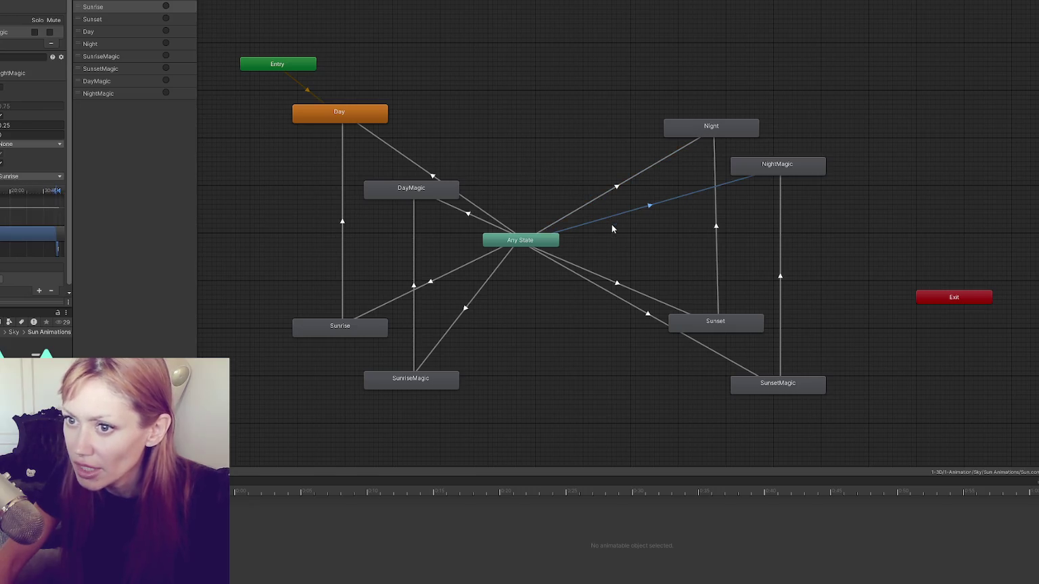
pyautogui.click(629, 302)
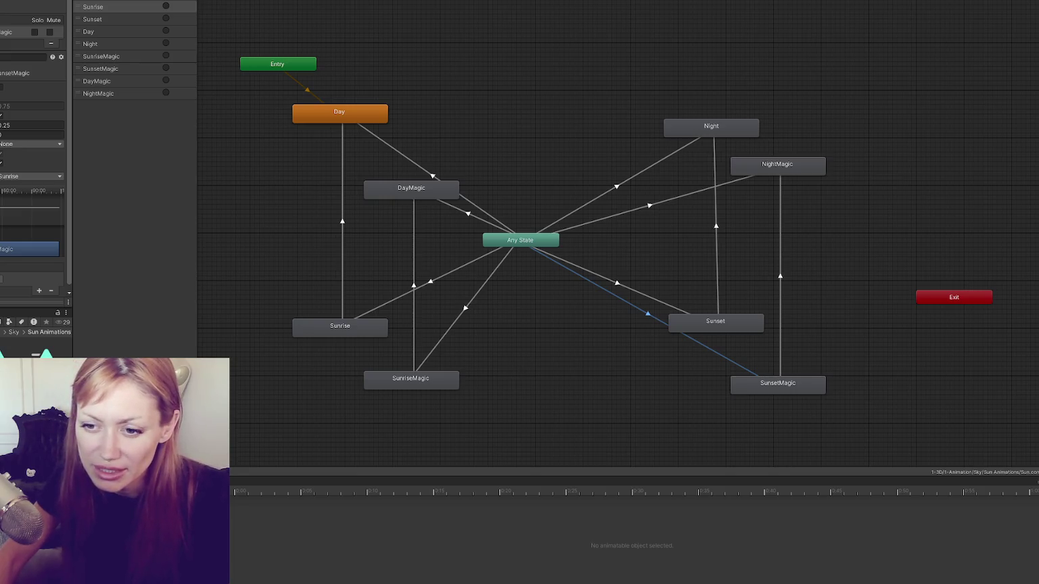
pyautogui.press('Escape')
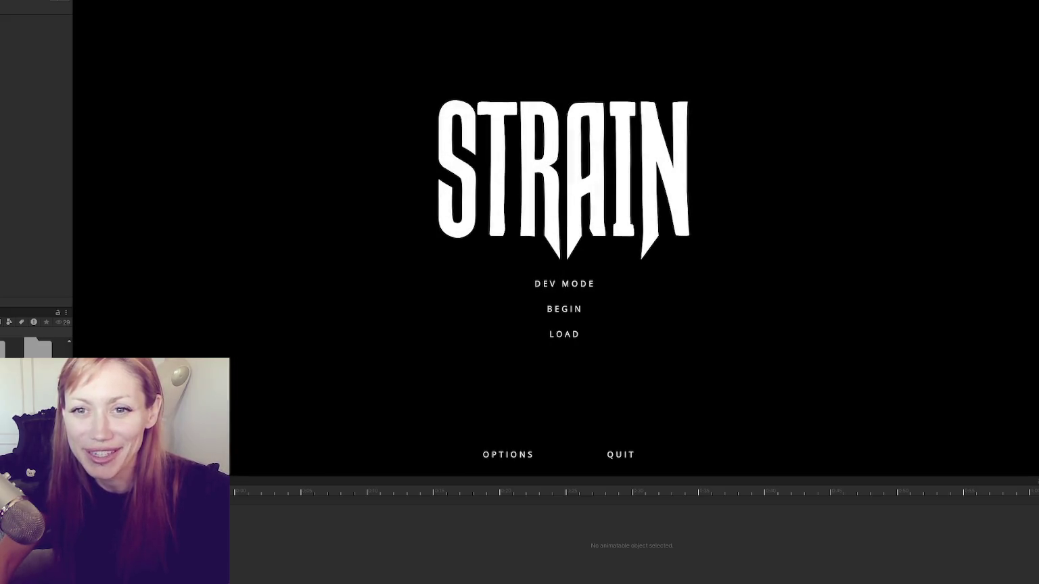
# Start the game in DEV MODE from the STRAIN title menu and wait for the level
pyautogui.click(573, 283)
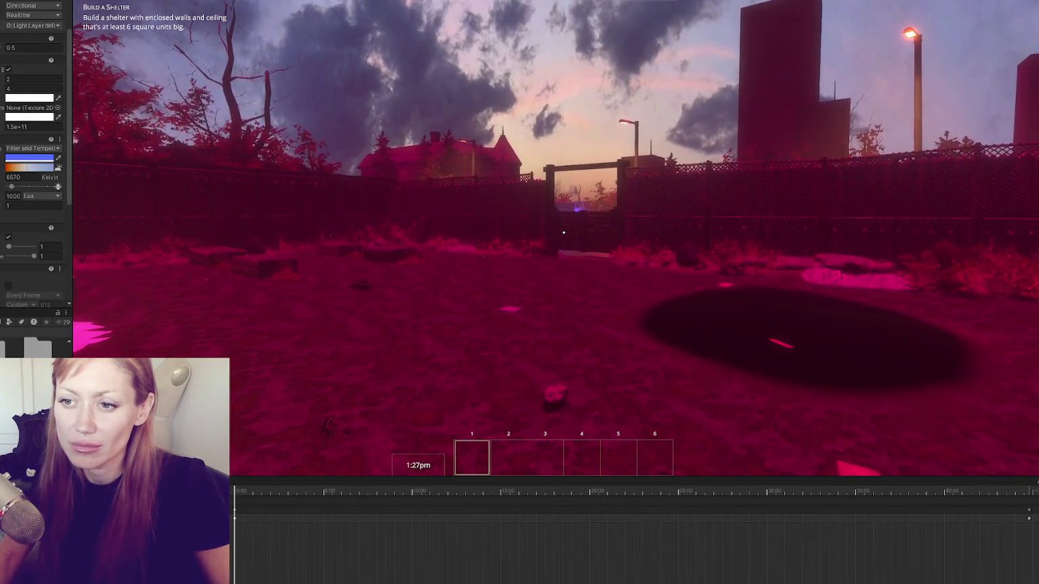
# Look over the garden in the Scene view and select the SkyBox object
pyautogui.scroll(-2, 34, 169)
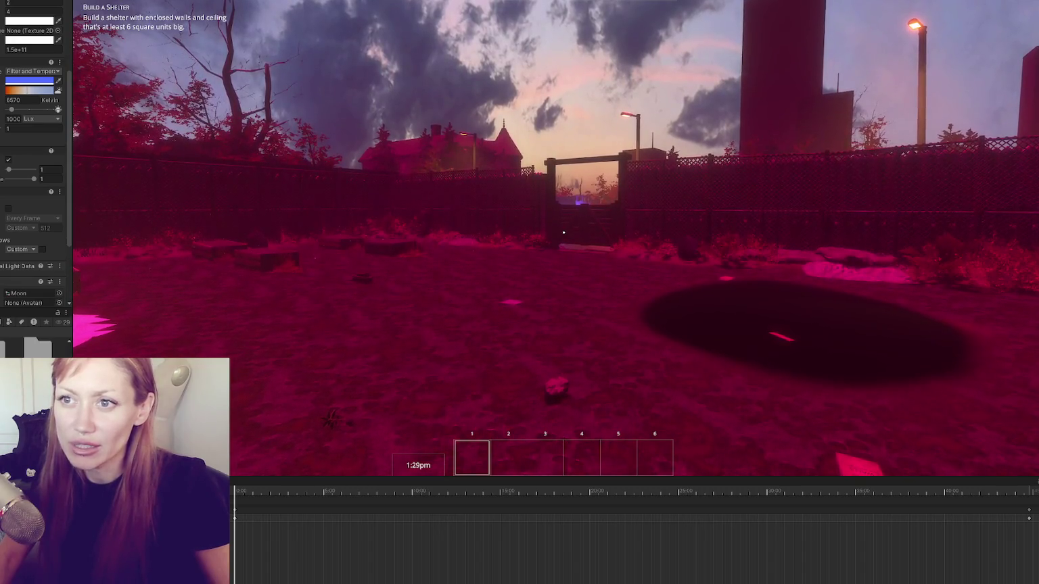
pyautogui.scroll(6, 34, 169)
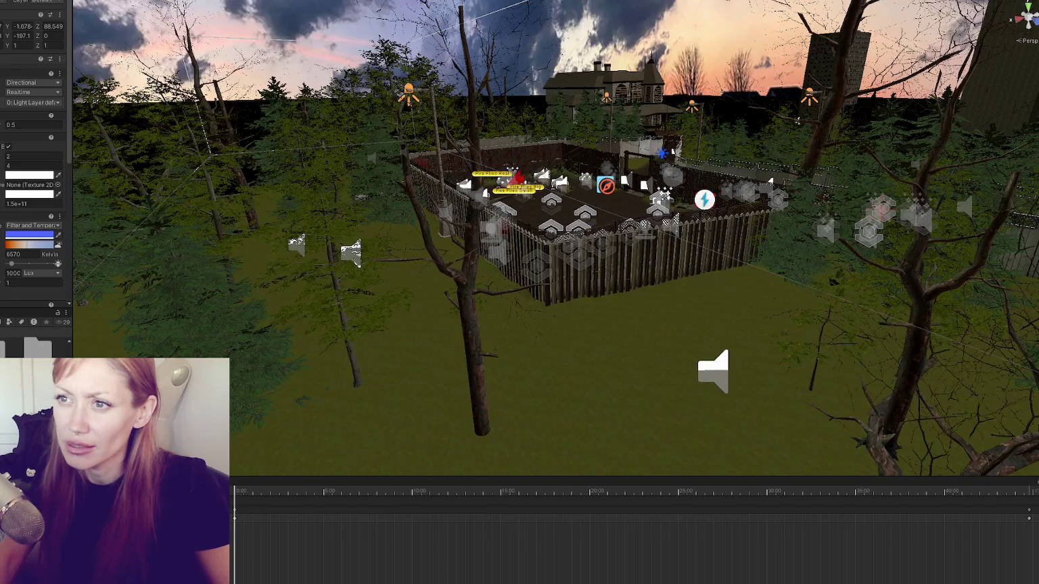
pyautogui.click(241, 49)
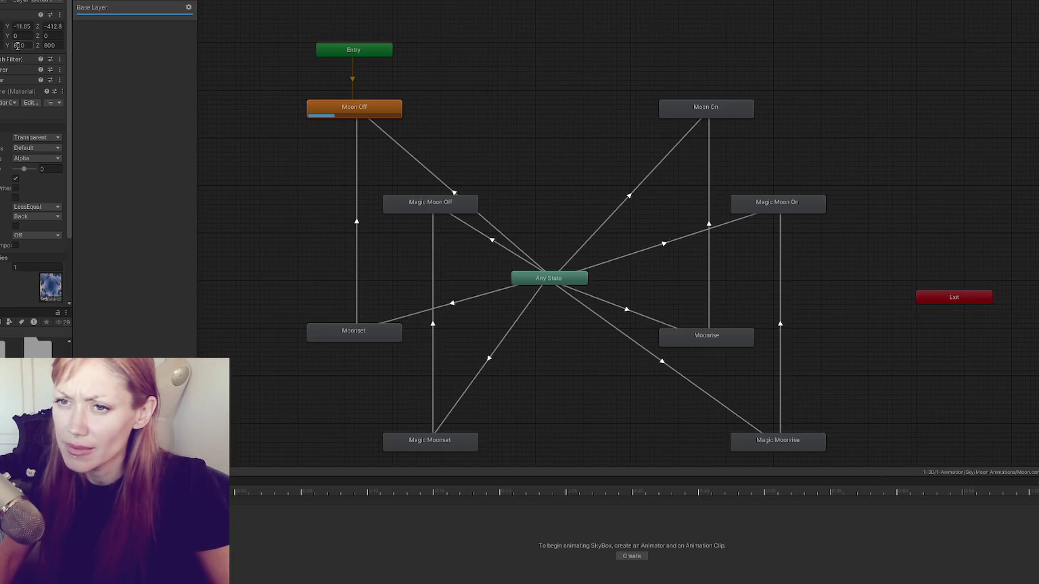
# Widen the Inspector panel by dragging its divider to the right
pyautogui.scroll(-5, 16, 206)
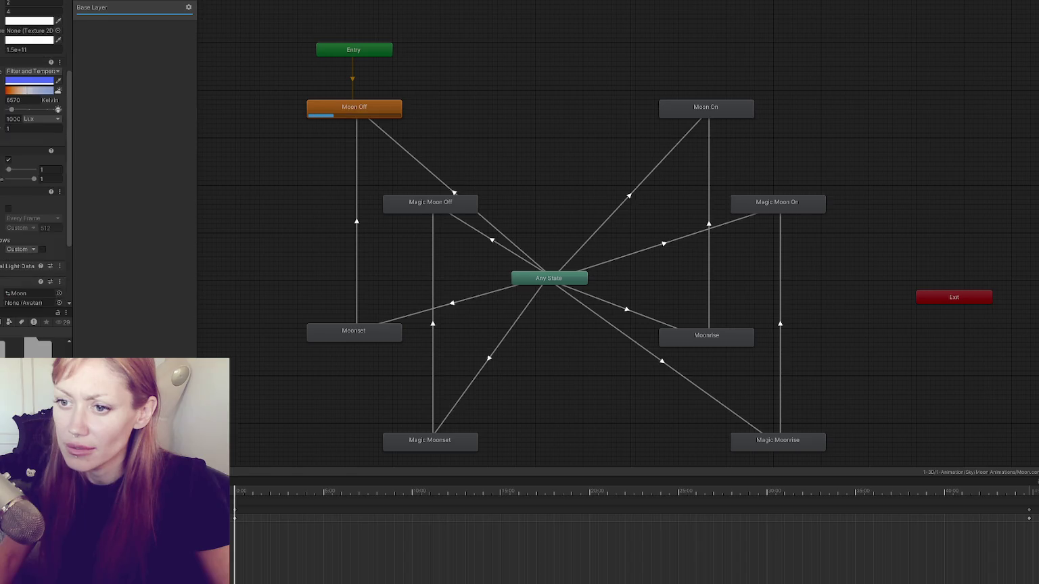
pyautogui.scroll(6, 19, 201)
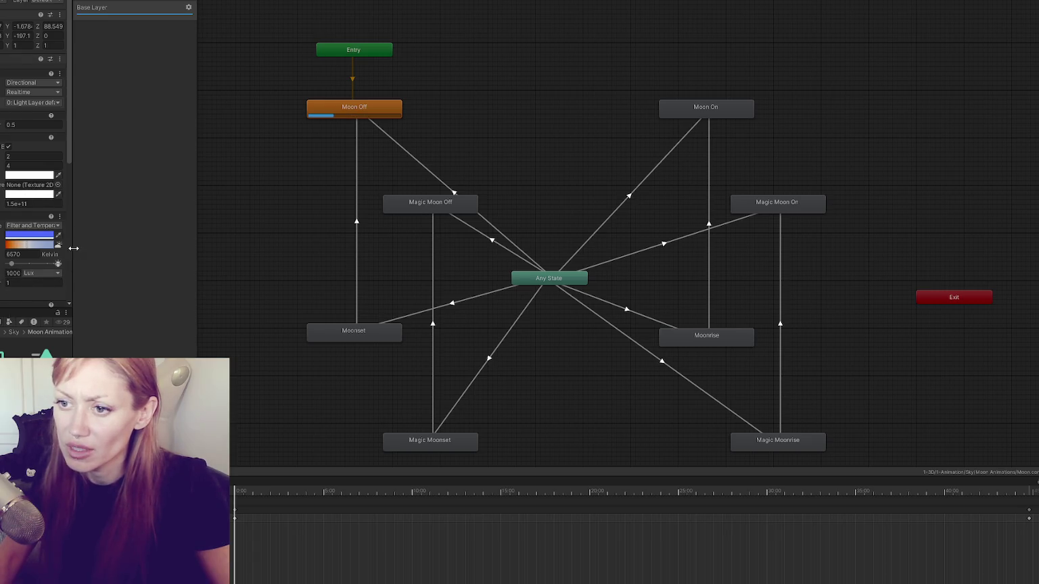
pyautogui.moveTo(71, 249); pyautogui.dragTo(118, 249)
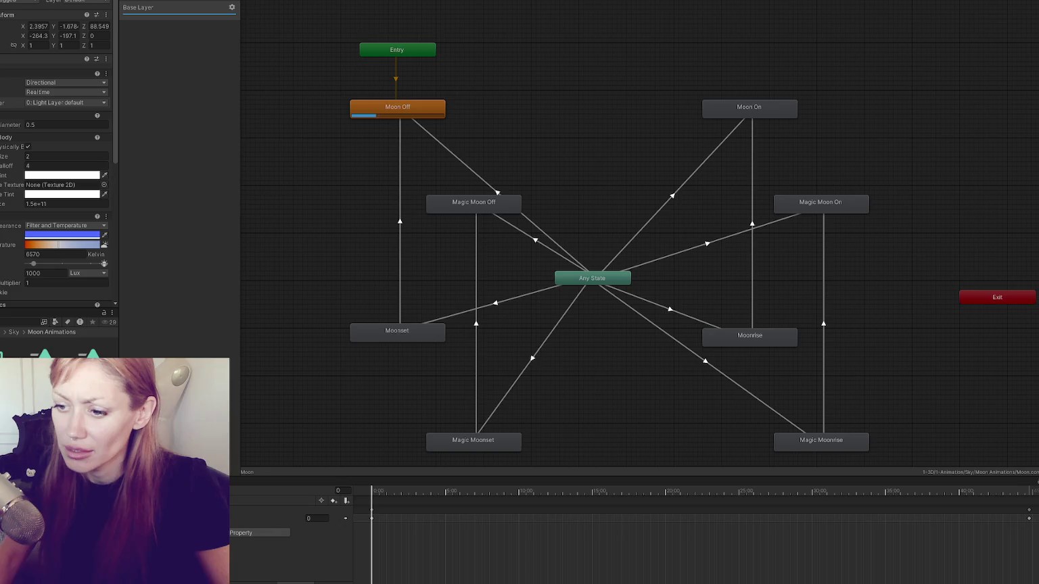
# Review the Moon clip's animated property row and the playing Moon state's settings
pyautogui.click(284, 518)
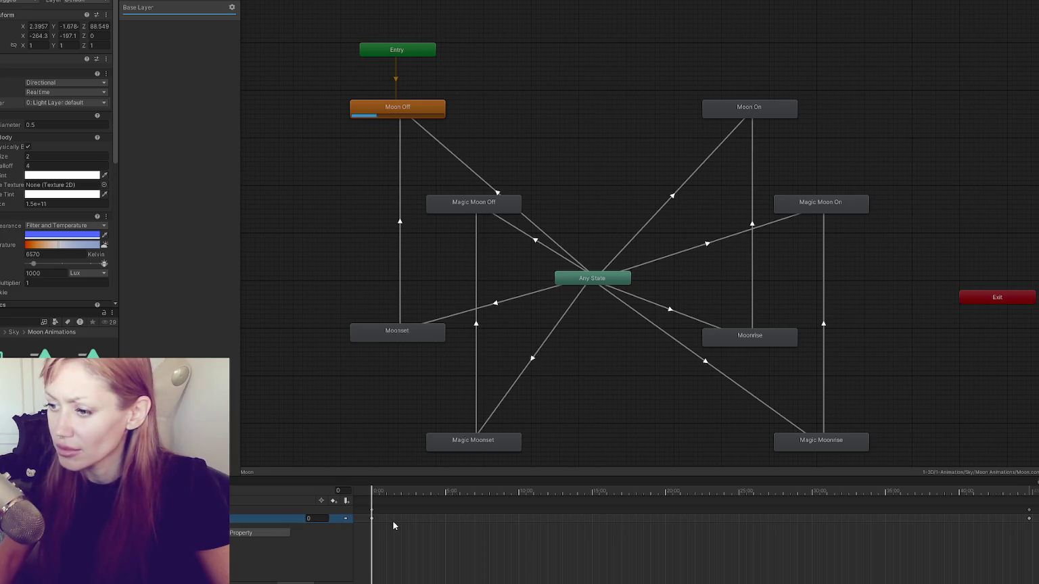
pyautogui.click(378, 102)
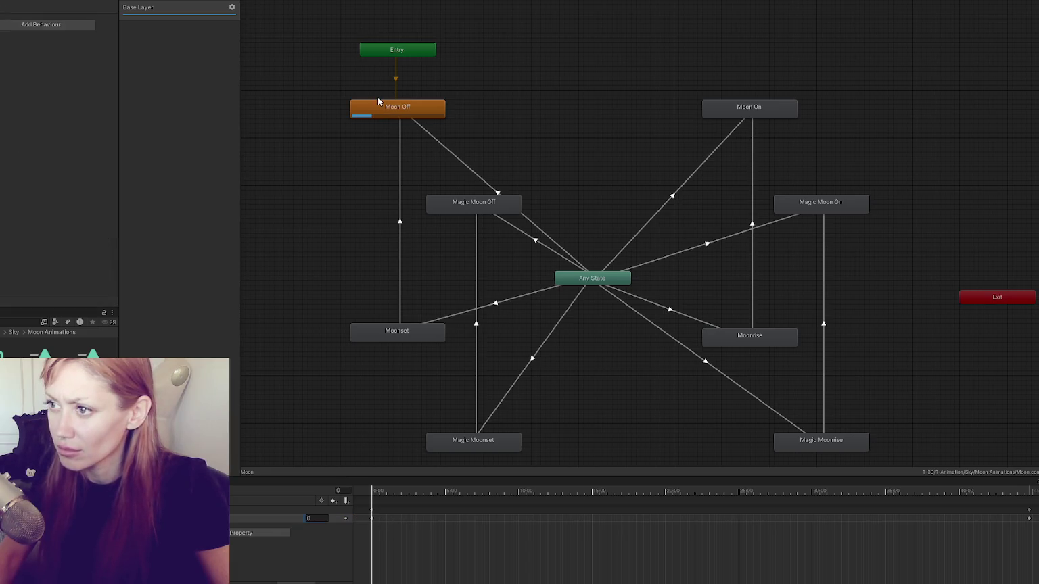
pyautogui.click(284, 518)
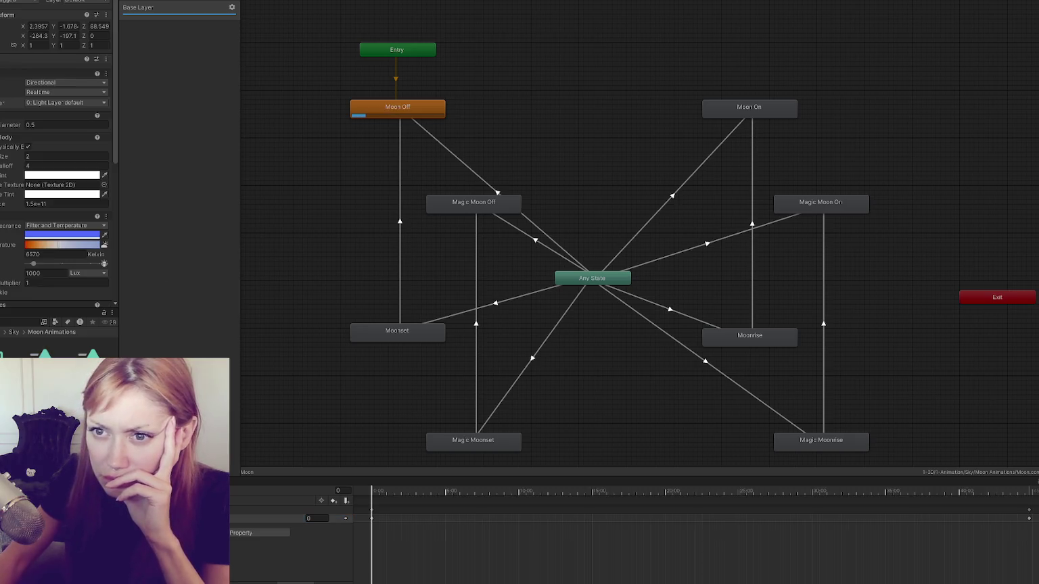
pyautogui.scroll(-4, 55, 215)
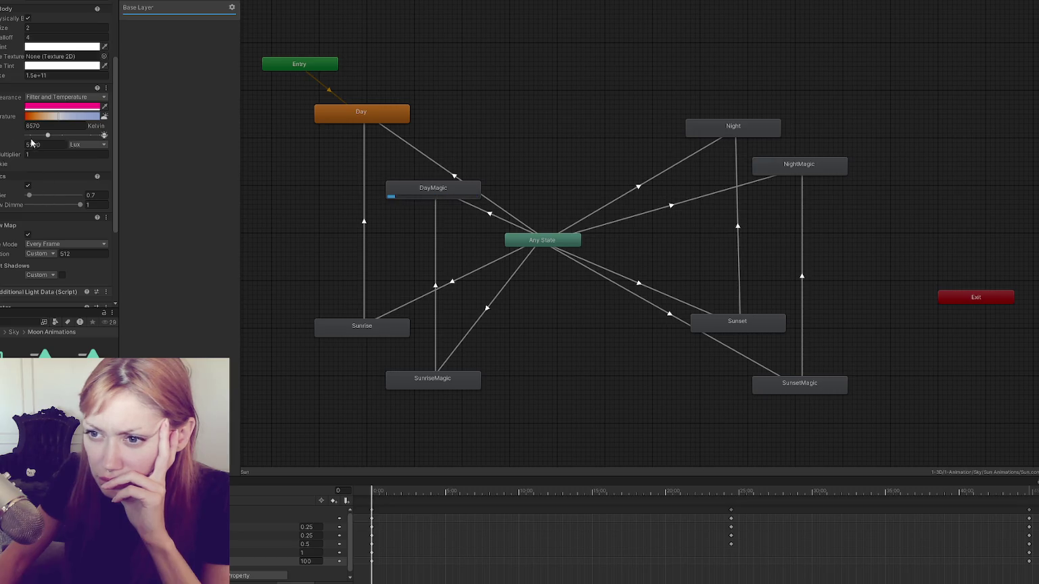
# Open the DayMagic clip and nudge the Sun light's Intensity value
pyautogui.doubleClick(408, 189)
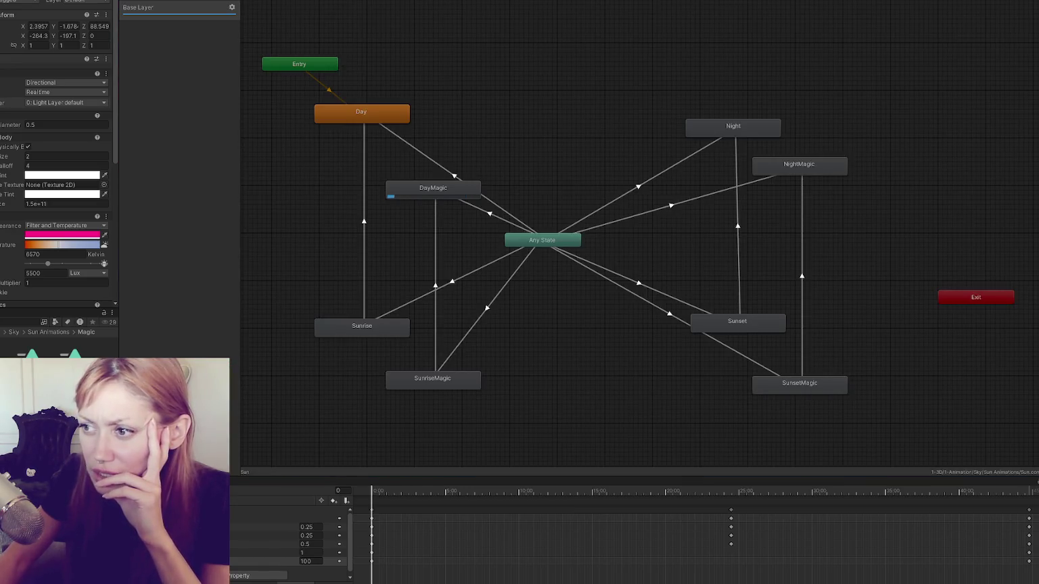
pyautogui.scroll(-3, 25, 130)
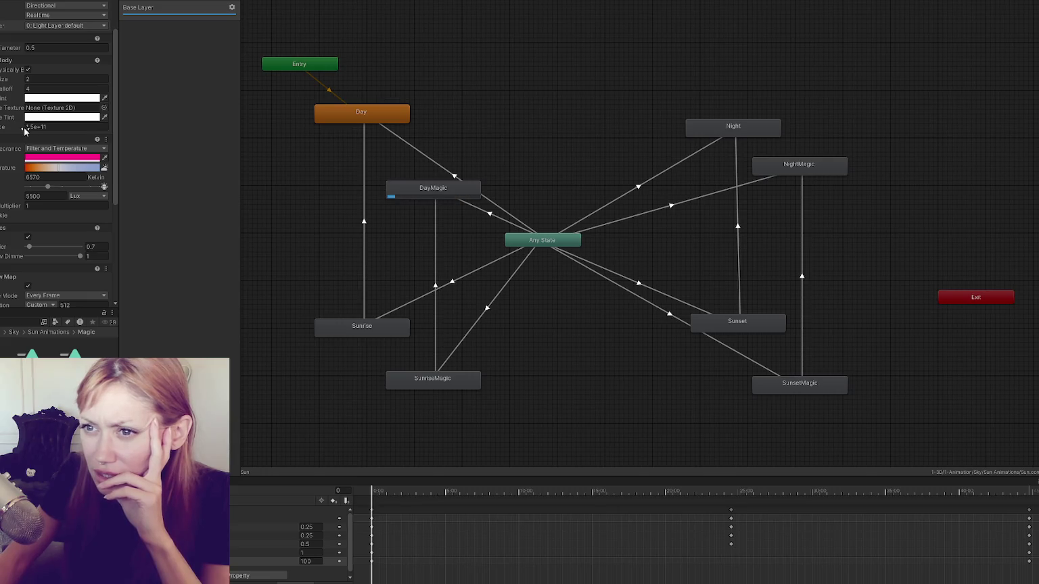
pyautogui.moveTo(20, 200); pyautogui.dragTo(25, 200)
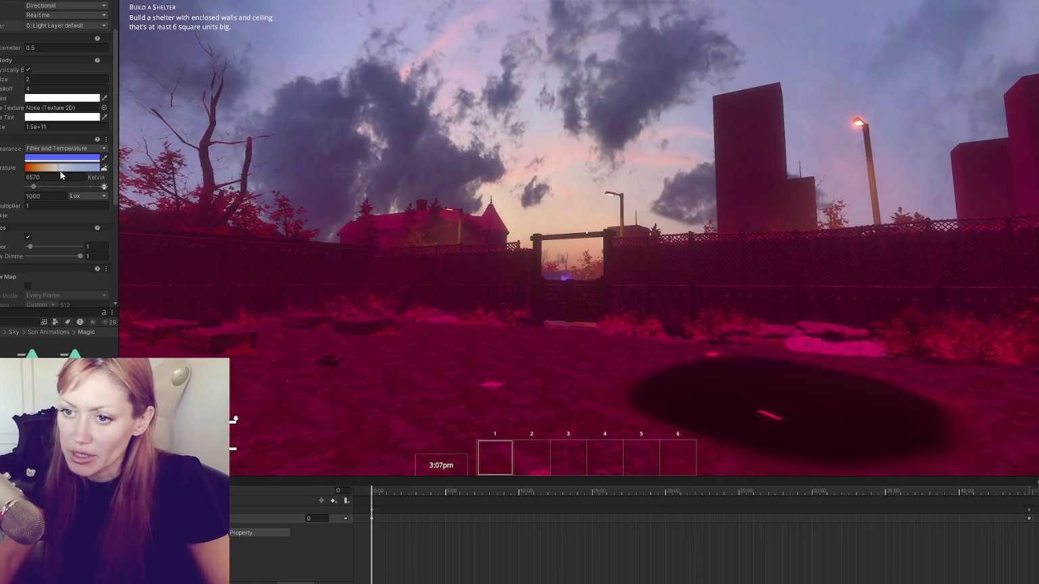
# Change the Time Controls speed value from 30 to 1 during Play mode
pyautogui.scroll(-6, 42, 177)
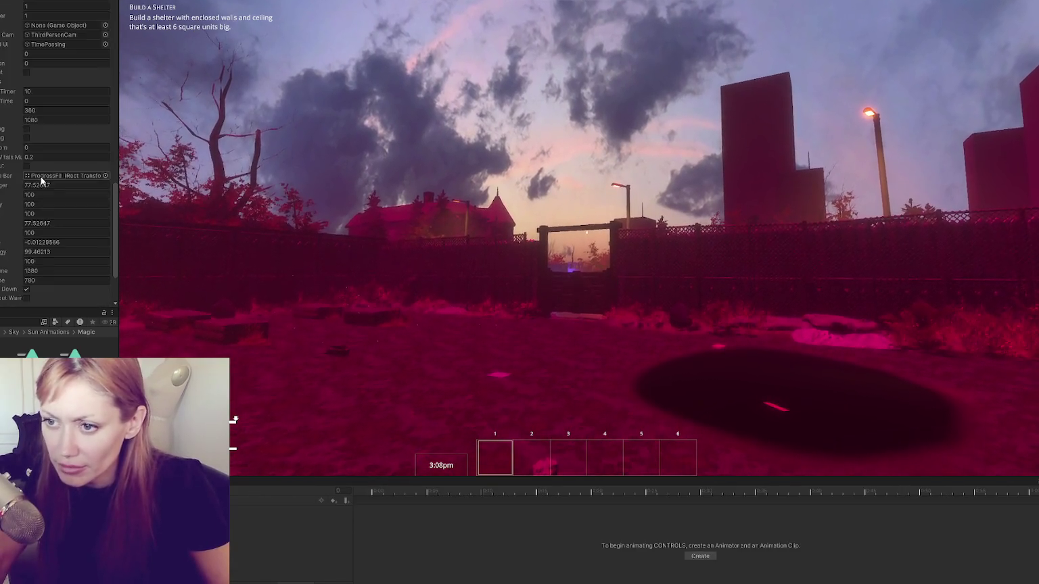
pyautogui.click(45, 143)
pyautogui.write('30')
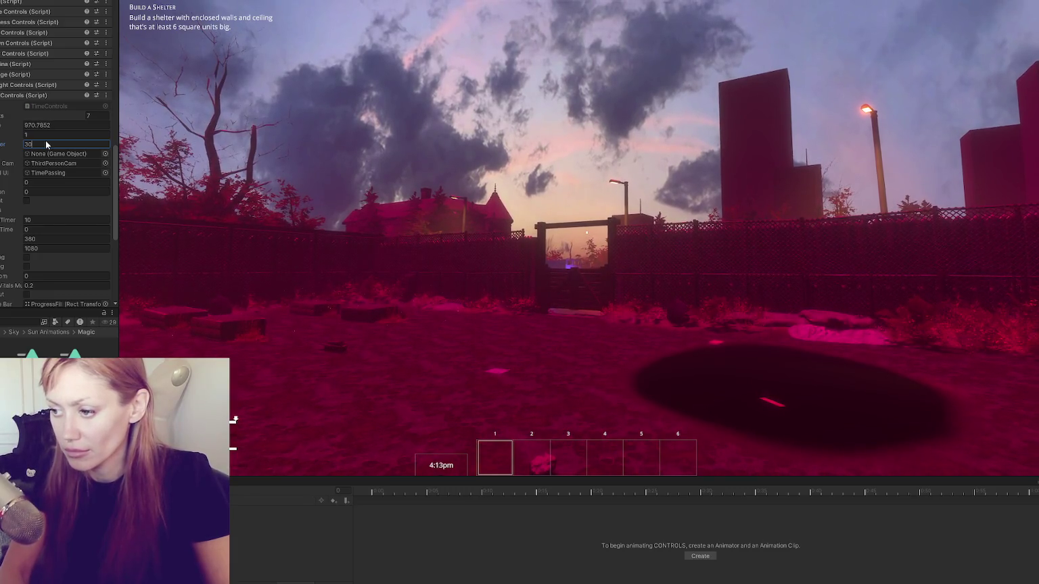
pyautogui.press('BackSpace')
pyautogui.write('1')
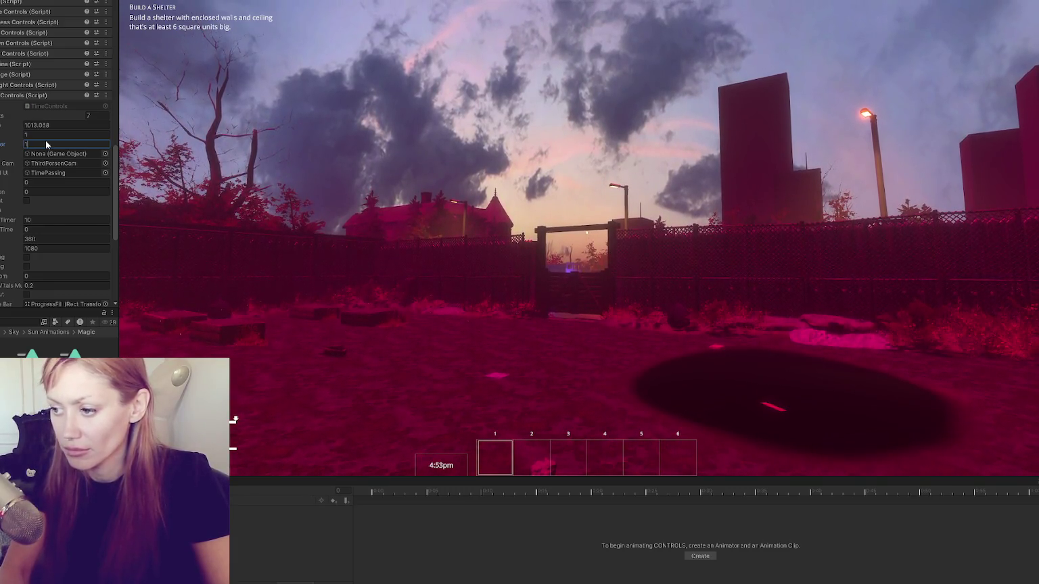
pyautogui.press('BackSpace')
pyautogui.write('1')
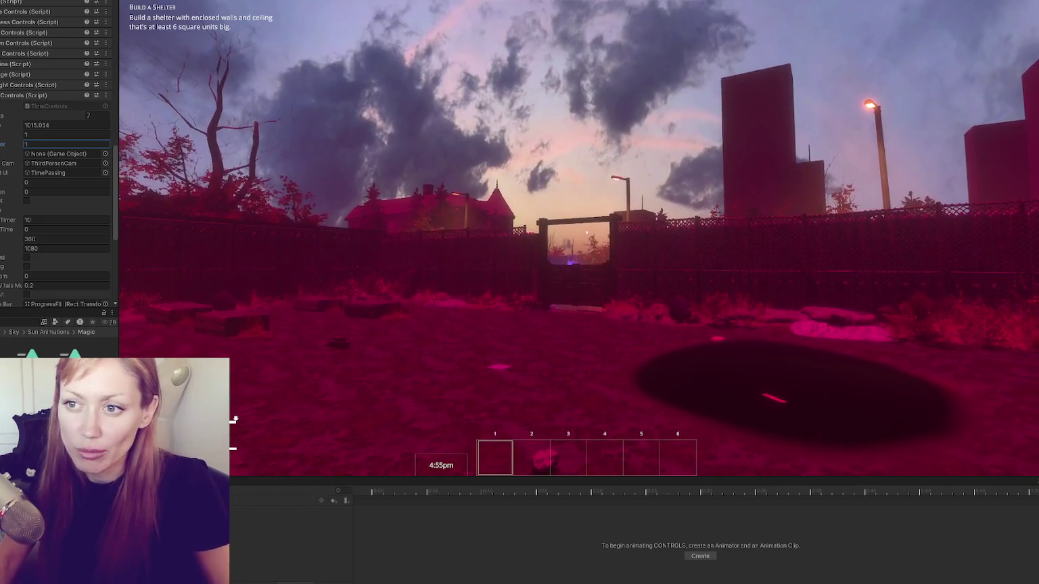
pyautogui.press('Return')
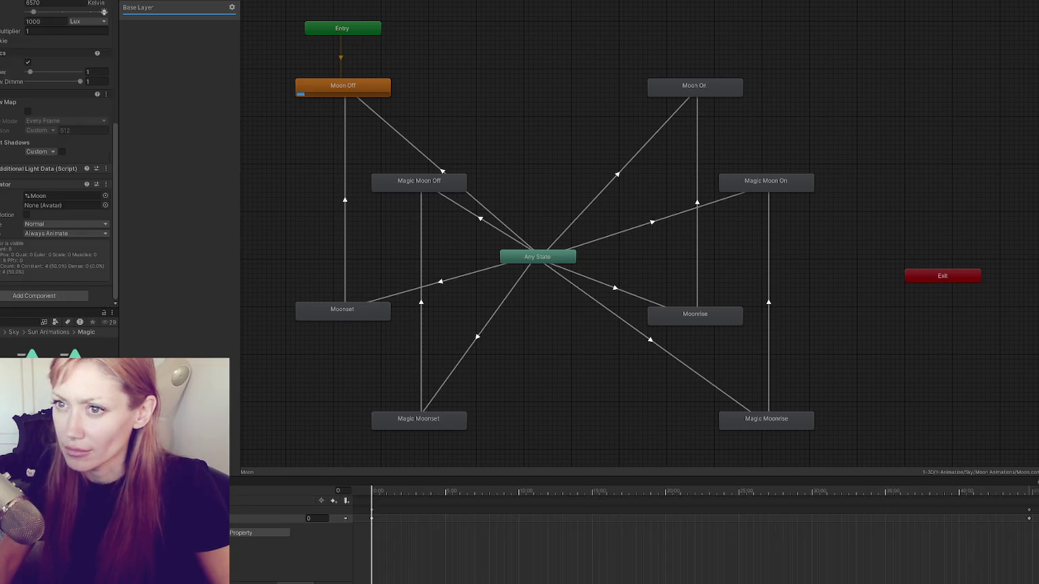
# Scroll up the Moon light's Inspector, then exit Play mode with Ctrl+P
pyautogui.scroll(5, 58, 169)
pyautogui.scroll(1, 12, 79)
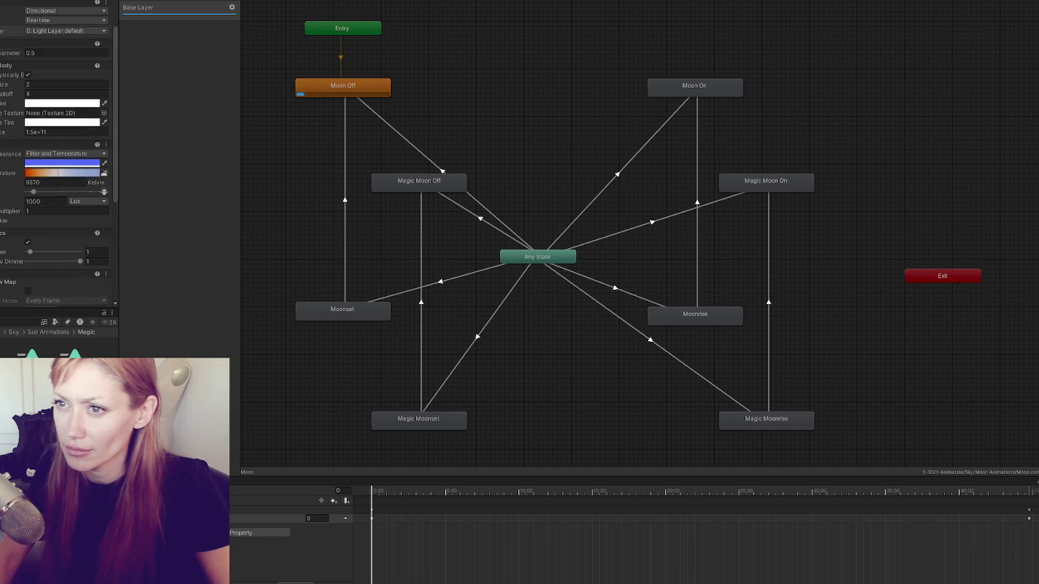
pyautogui.scroll(2, 11, 80)
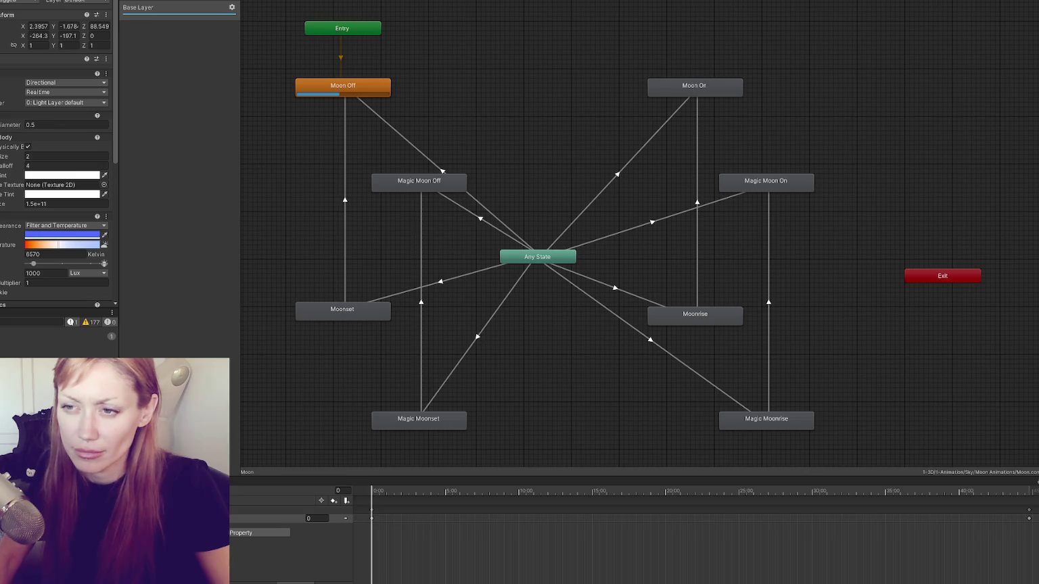
pyautogui.hotkey('ctrl', 'p')
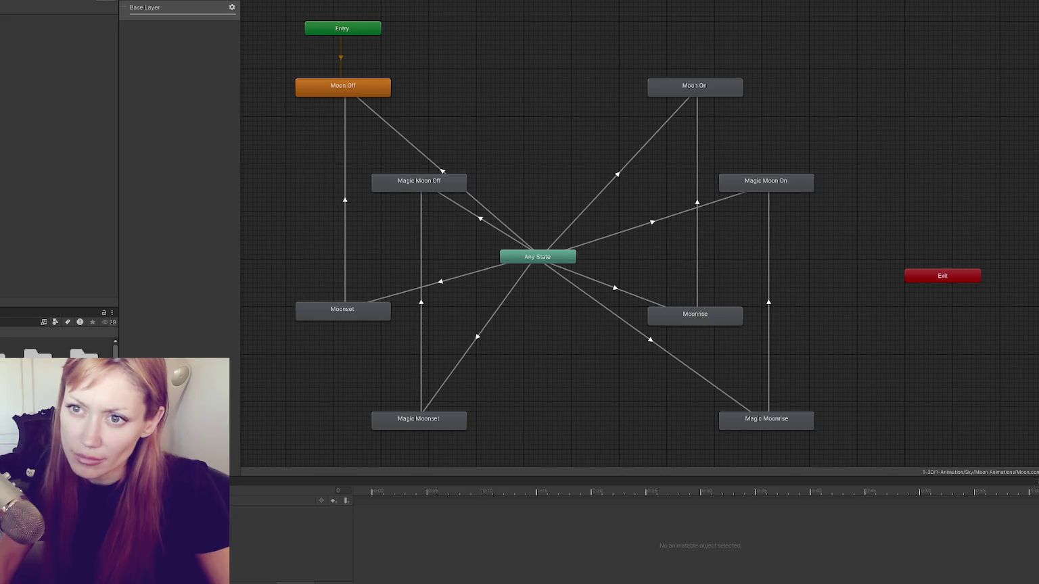
# Select CONTROLS and expand its Time Controls and Weather Controls components
pyautogui.click(3, 103)
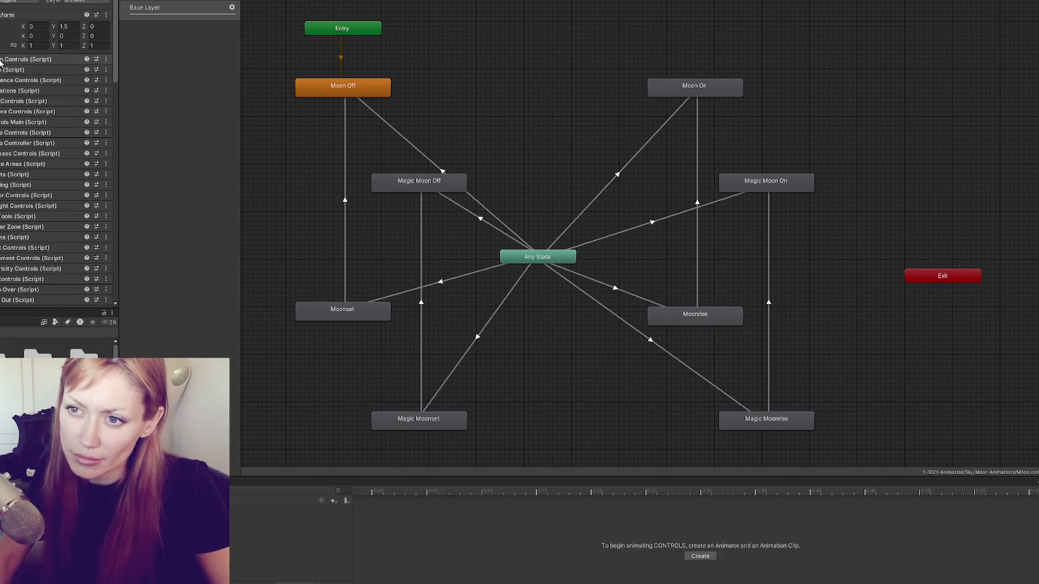
pyautogui.scroll(-10, 4, 101)
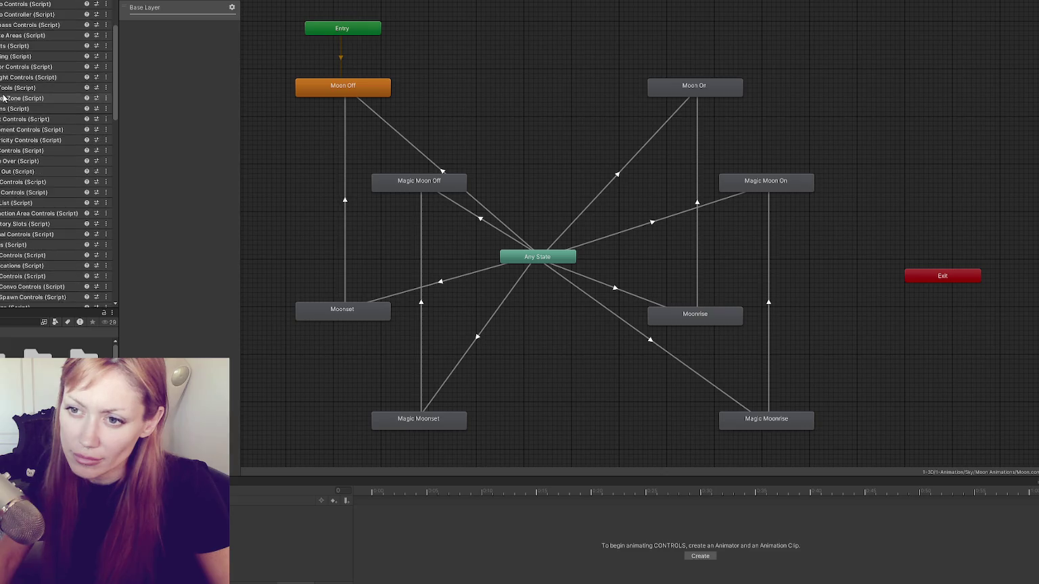
pyautogui.click(4, 97)
pyautogui.scroll(-5, 21, 102)
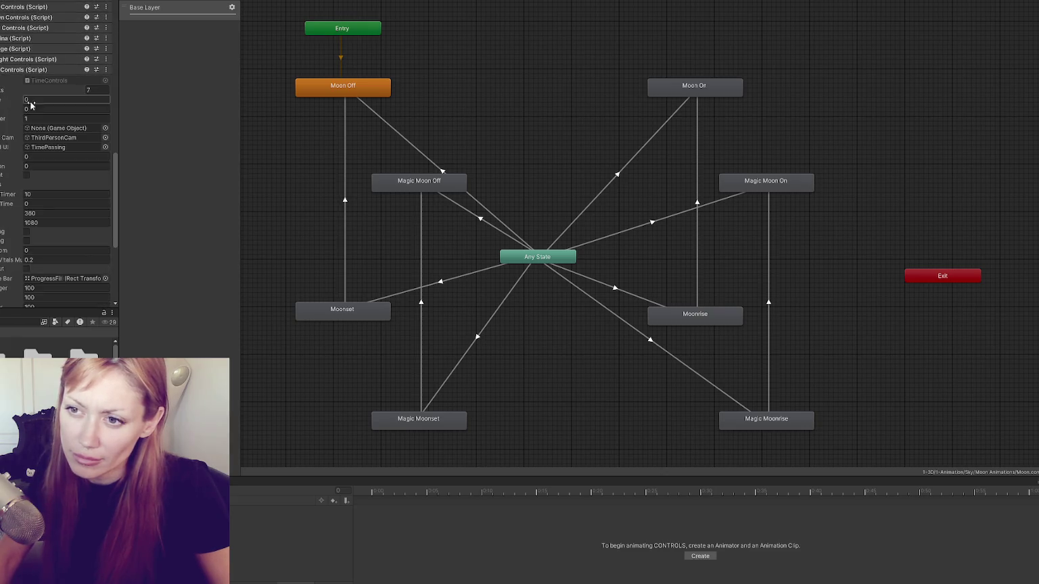
pyautogui.click(33, 291)
pyautogui.scroll(-5, 44, 164)
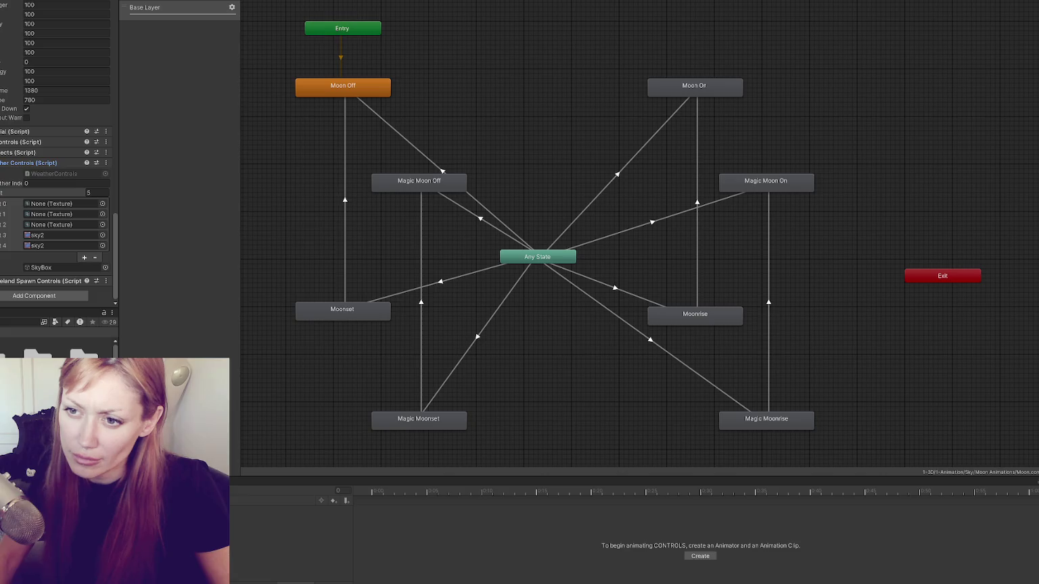
pyautogui.scroll(9, 18, 158)
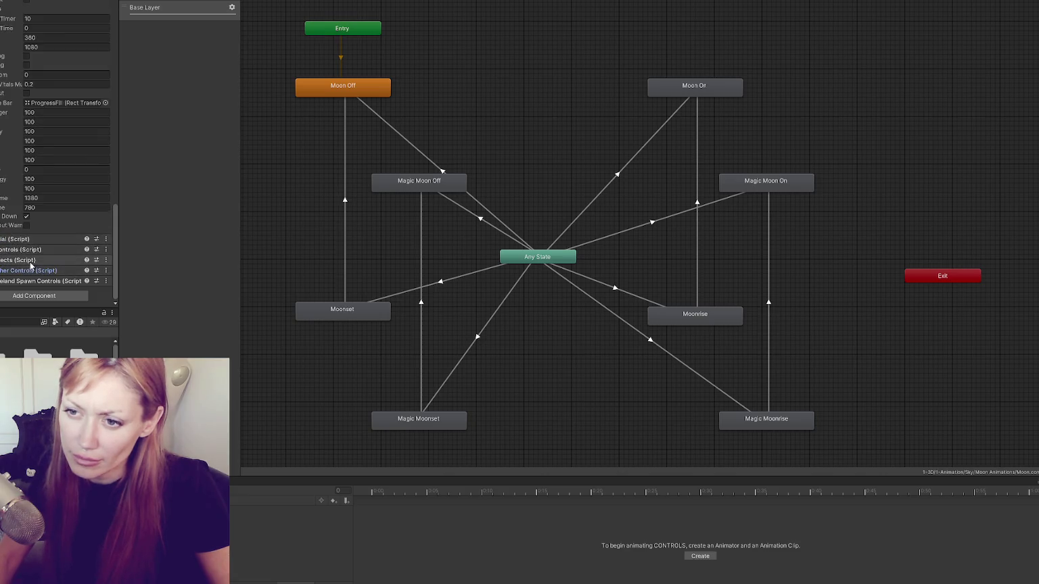
pyautogui.scroll(10, 18, 158)
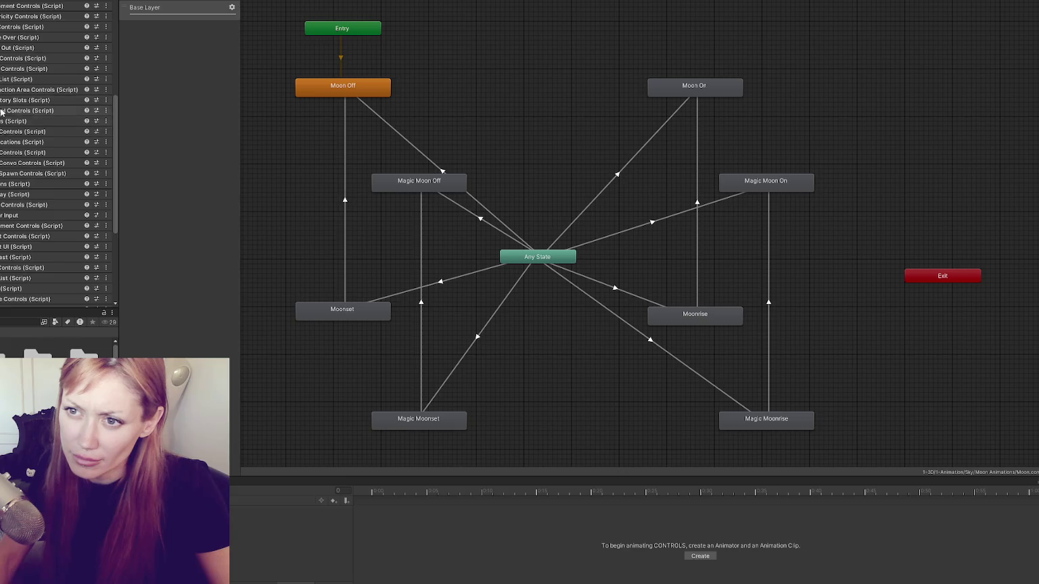
# Expand Daylight Controls, ping its Sunrise, Sunset, Moonrise and Moonset clips, and open the script
pyautogui.click(27, 82)
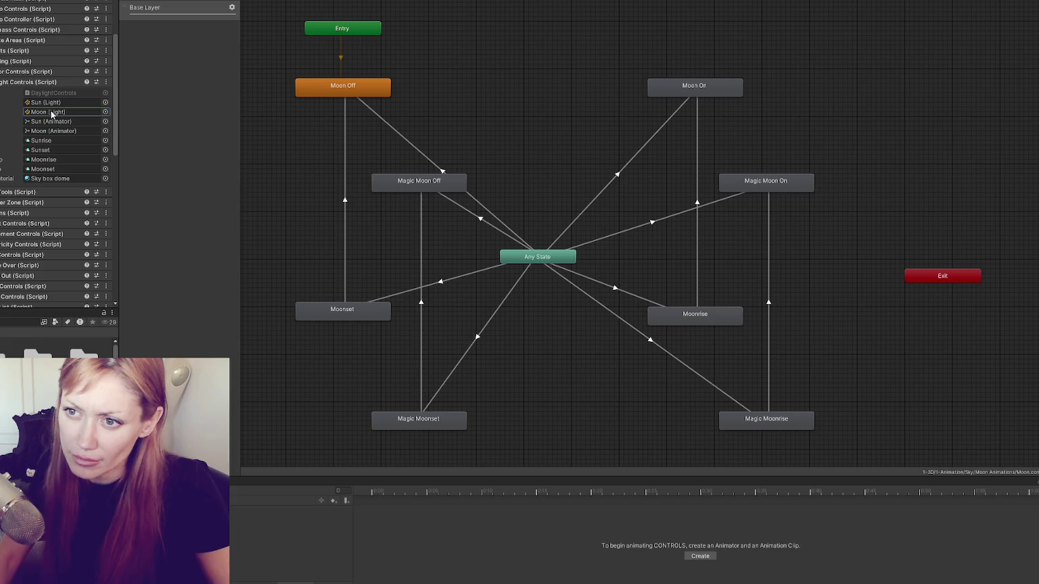
pyautogui.click(50, 140)
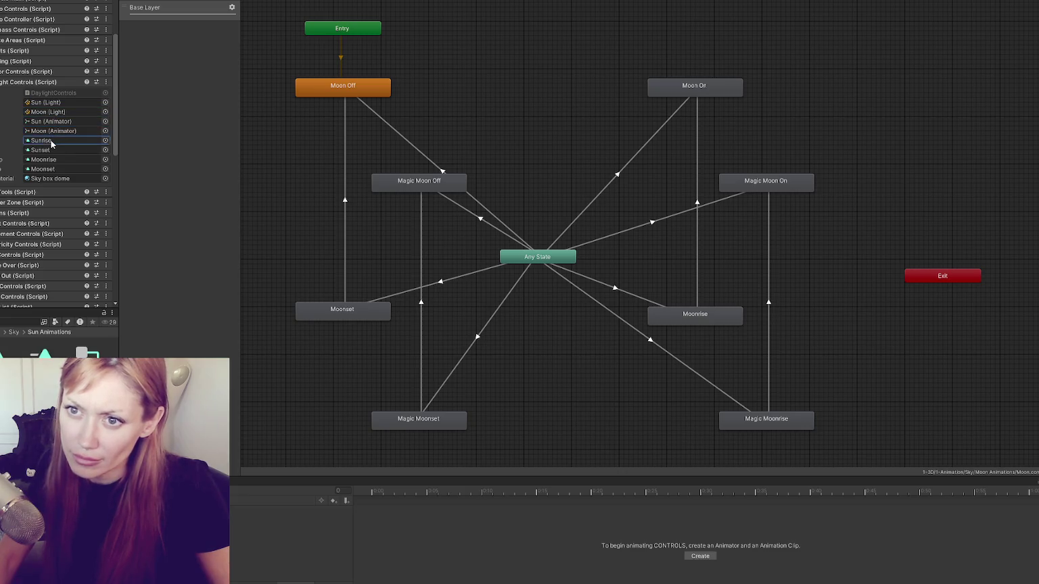
pyautogui.click(51, 150)
pyautogui.click(54, 161)
pyautogui.click(55, 171)
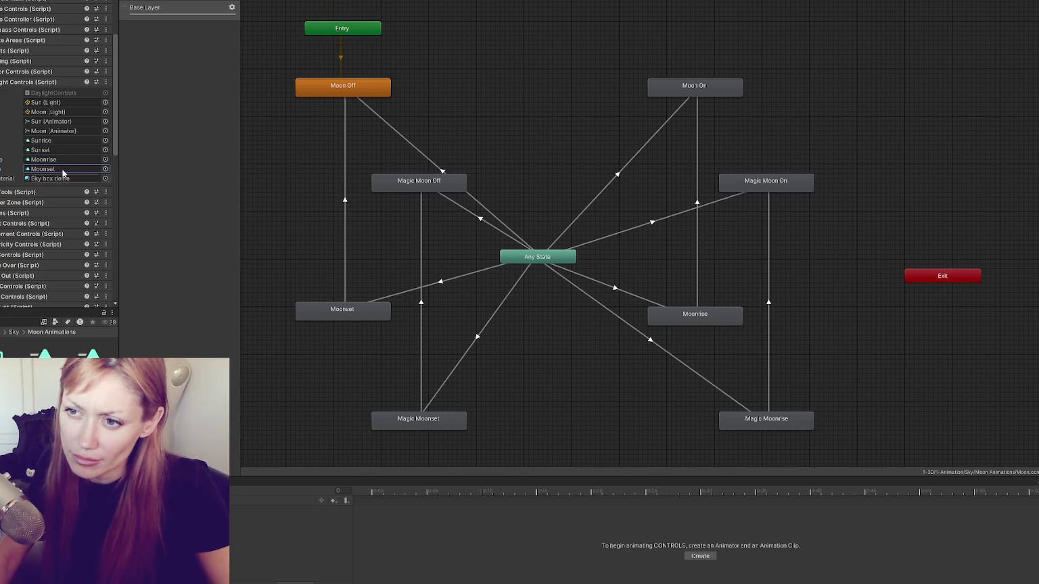
pyautogui.click(71, 98)
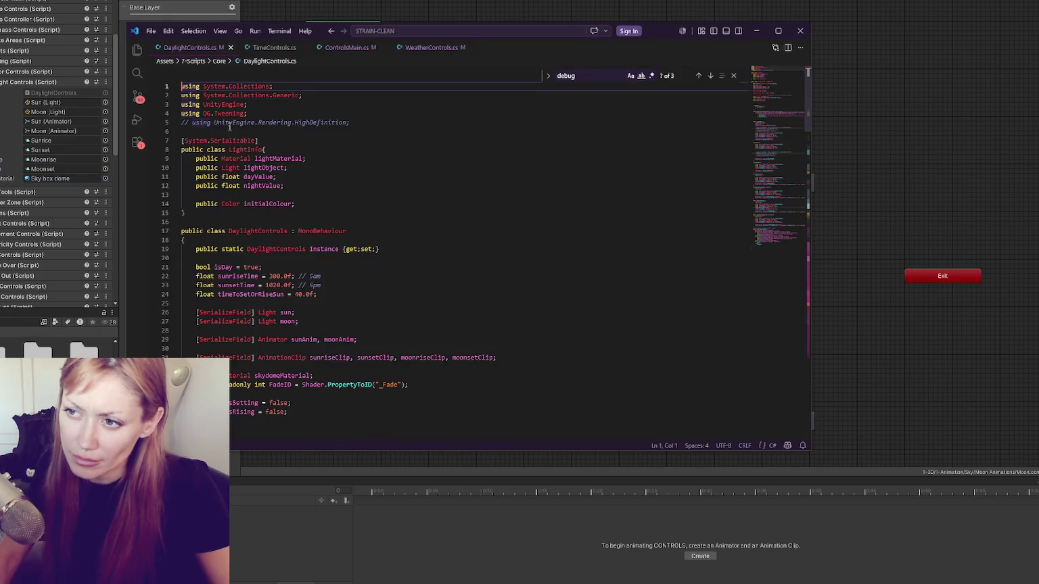
# Search DaylightControls.cs for sunriseClip and step through its matches up to JumpToTimeOfDay
pyautogui.scroll(-3, 269, 185)
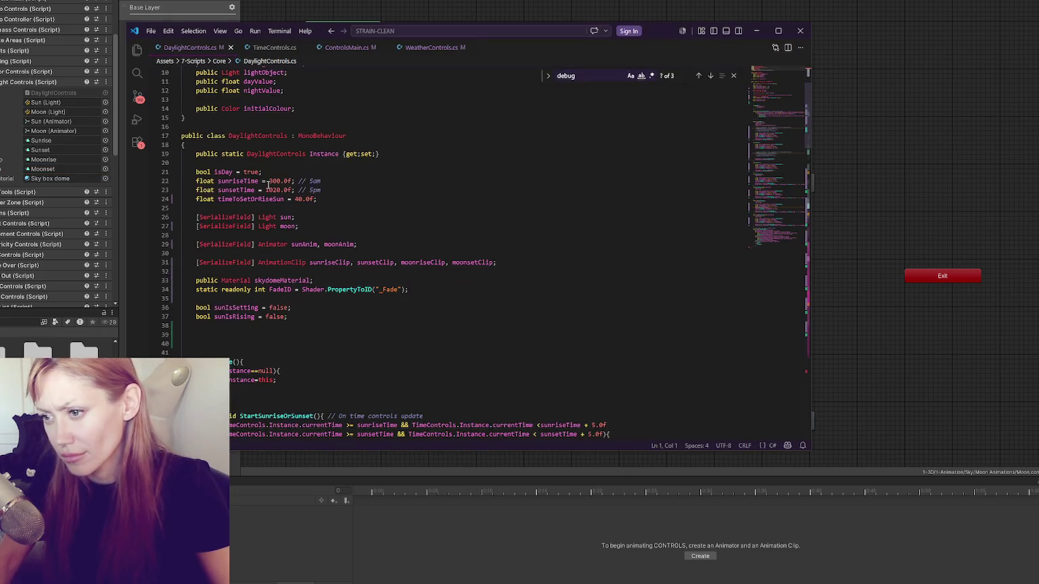
pyautogui.doubleClick(324, 261)
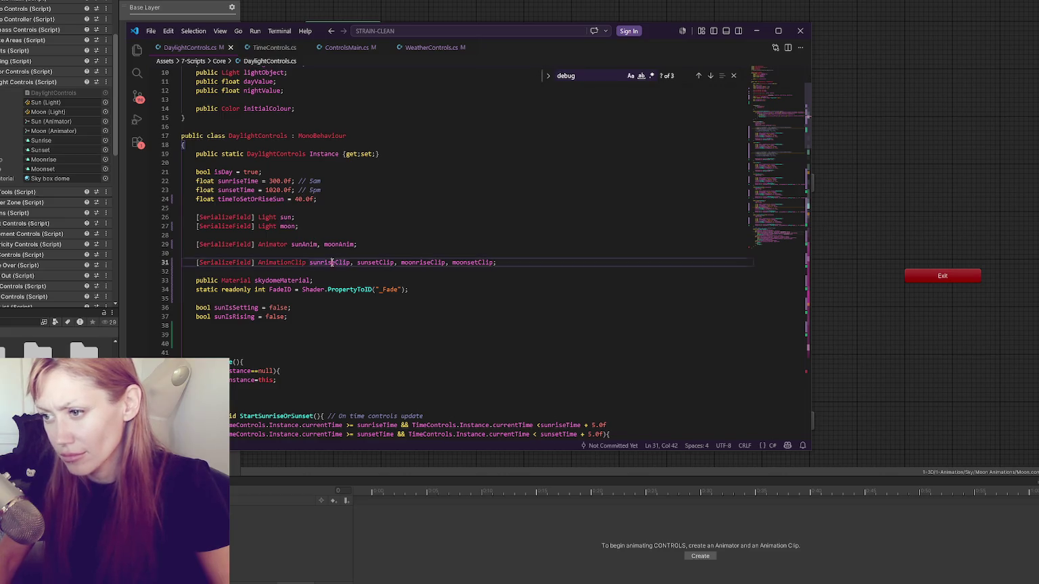
pyautogui.hotkey('ctrl', 'f')
pyautogui.click(710, 76)
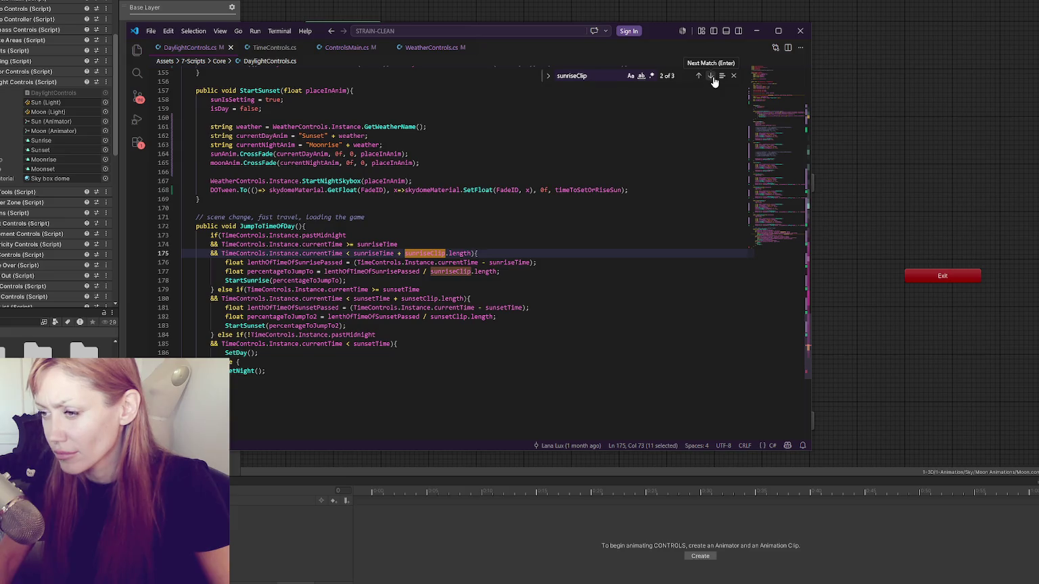
pyautogui.click(713, 79)
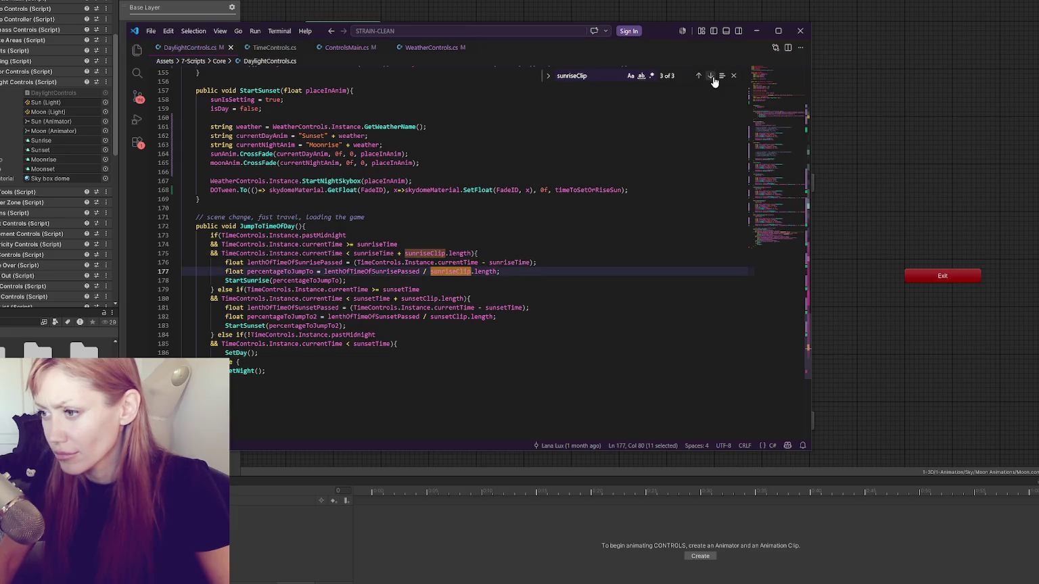
pyautogui.click(713, 79)
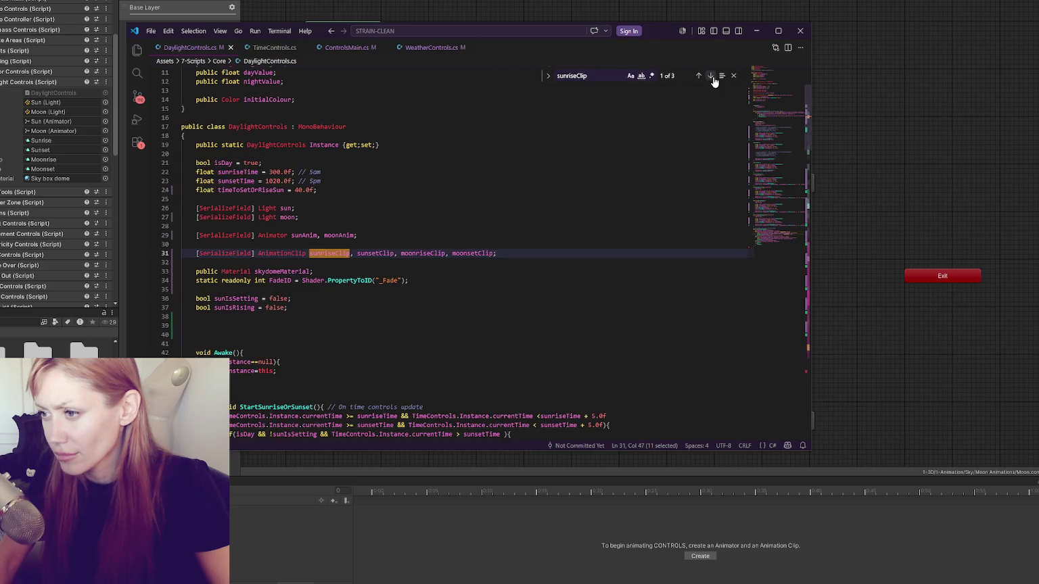
pyautogui.click(711, 76)
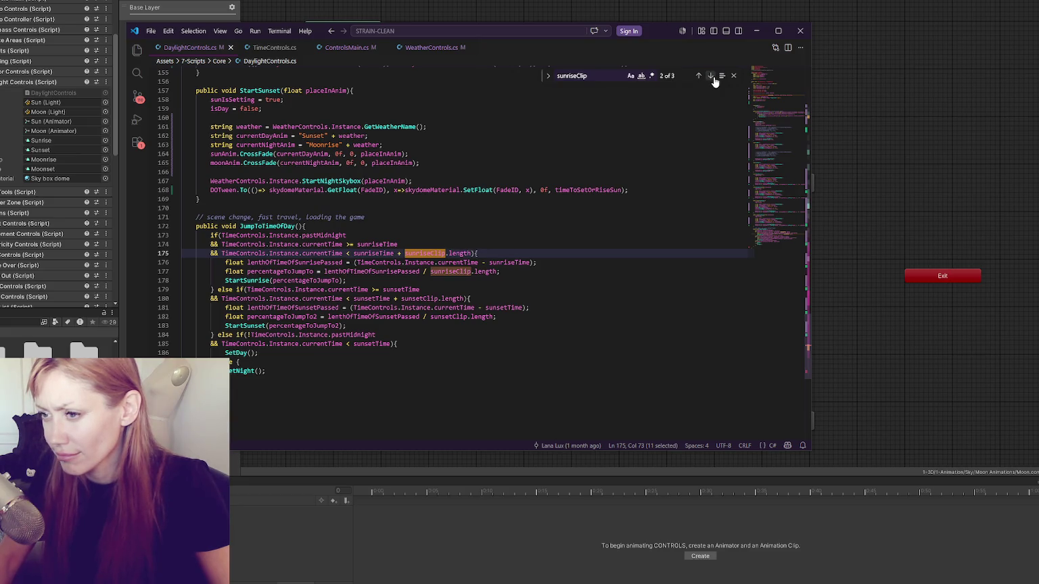
# Mark StartSunrise's Moonset line, highlight every currentNightAnim use, then return to Unity
pyautogui.scroll(10, 541, 142)
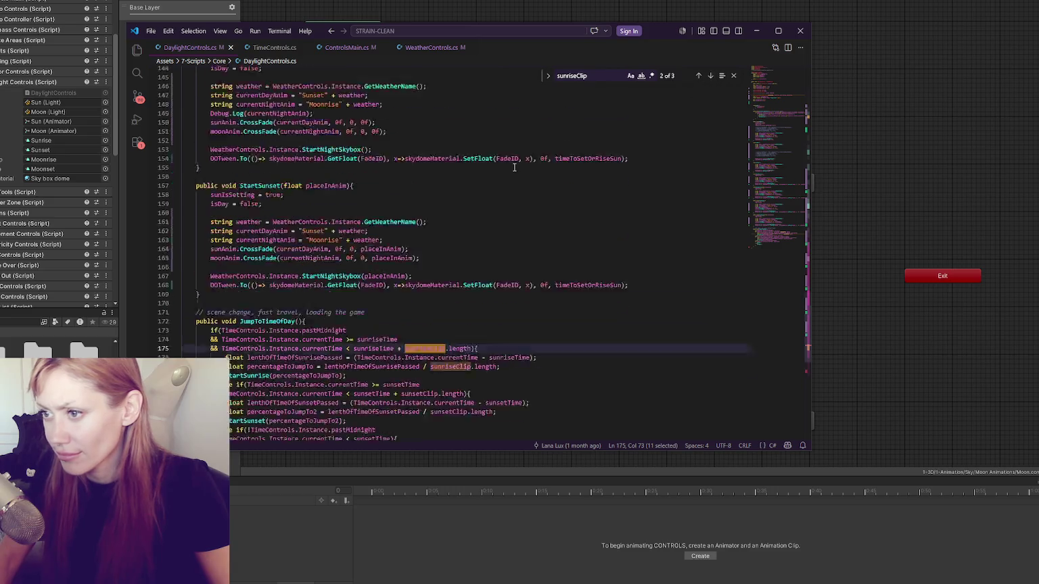
pyautogui.scroll(4, 534, 139)
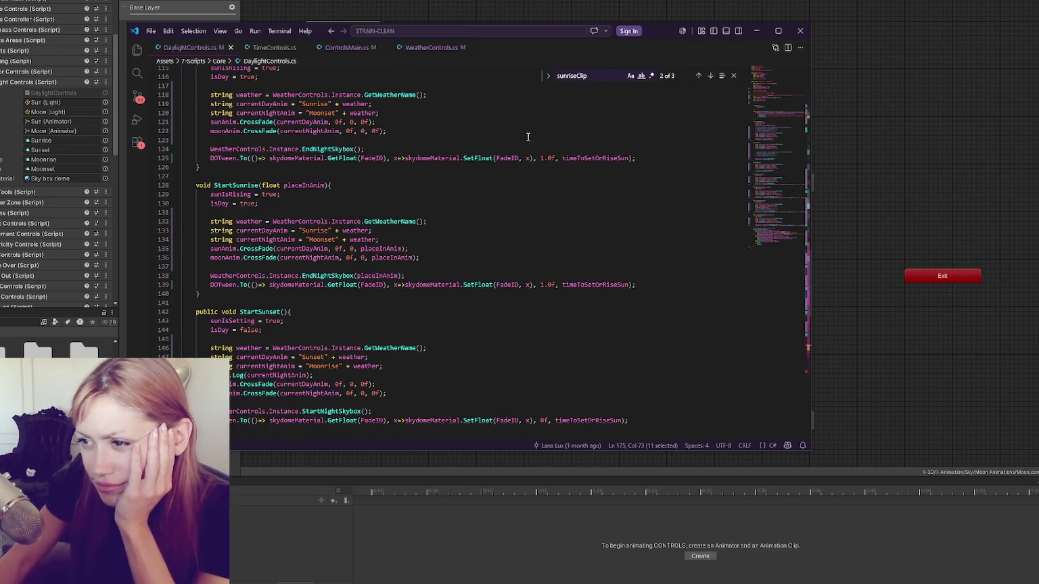
pyautogui.scroll(3, 516, 138)
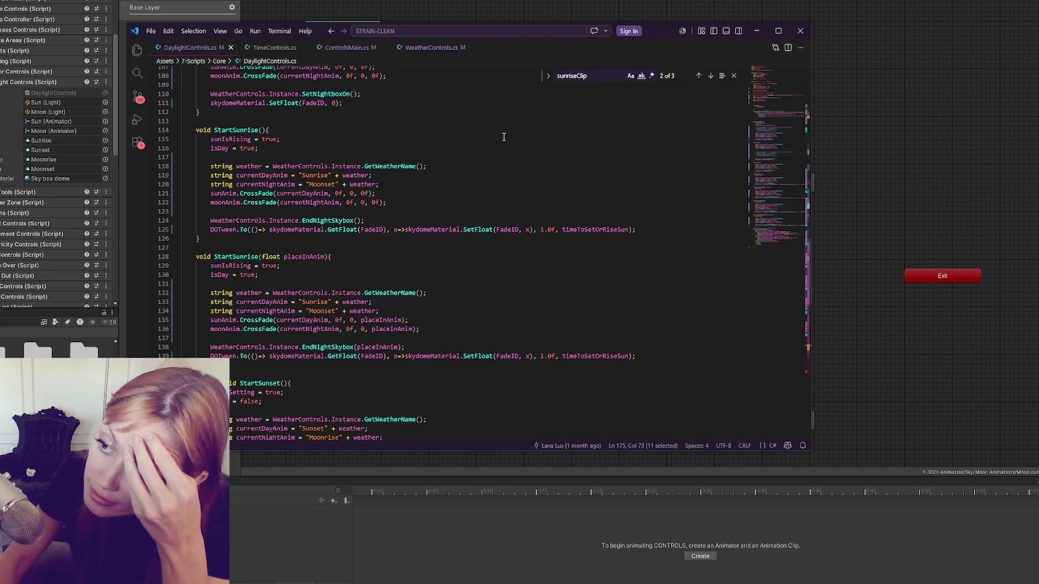
pyautogui.click(269, 184)
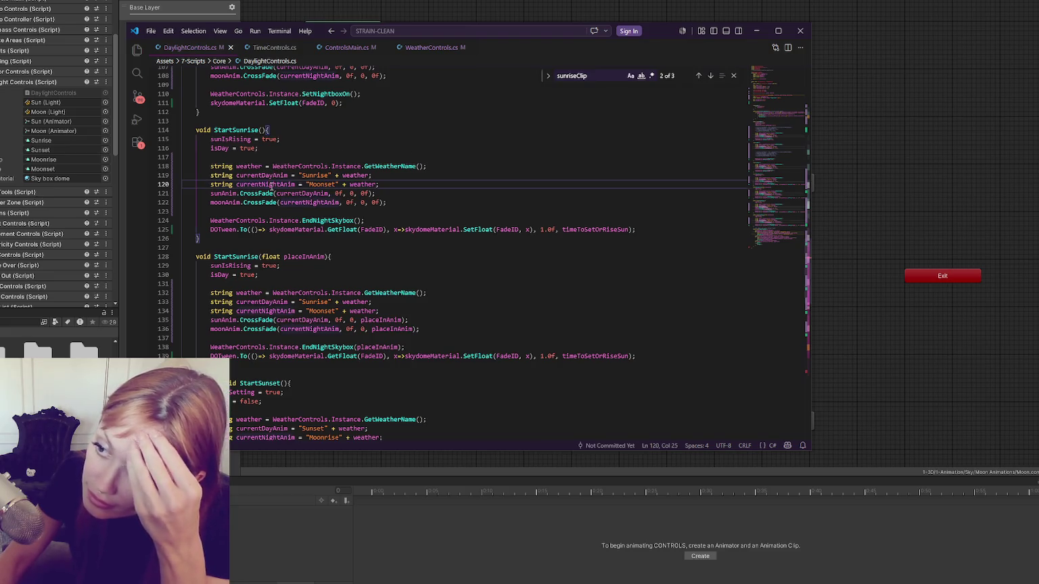
pyautogui.scroll(-5, 325, 165)
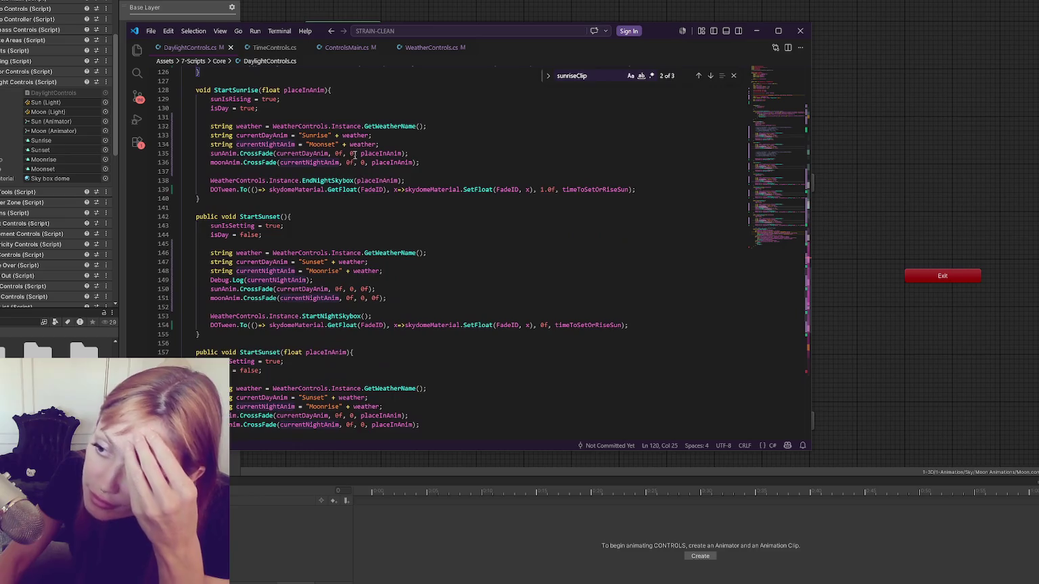
pyautogui.scroll(-4, 353, 155)
pyautogui.doubleClick(291, 138)
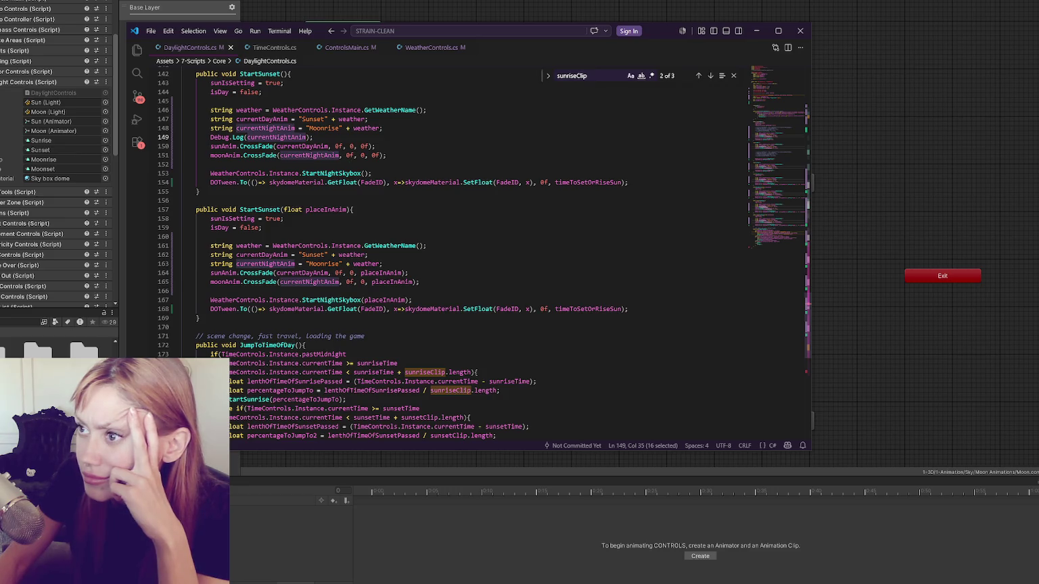
pyautogui.hotkey('alt', 'Tab')
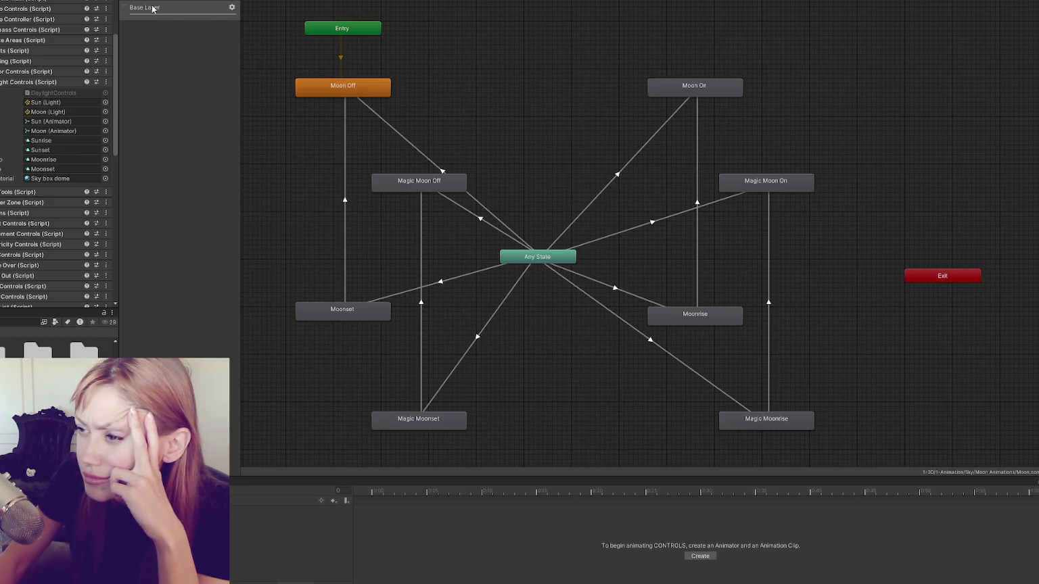
# Open the Sun animator graph and disable Has Exit Time on SunsetMagic→NightMagic
pyautogui.doubleClick(84, 349)
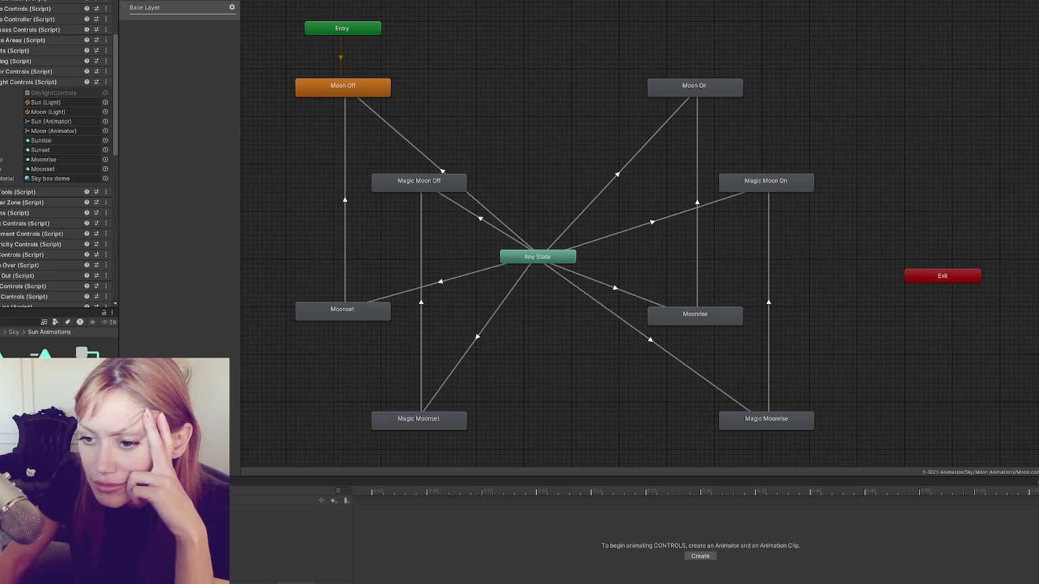
pyautogui.click(86, 352)
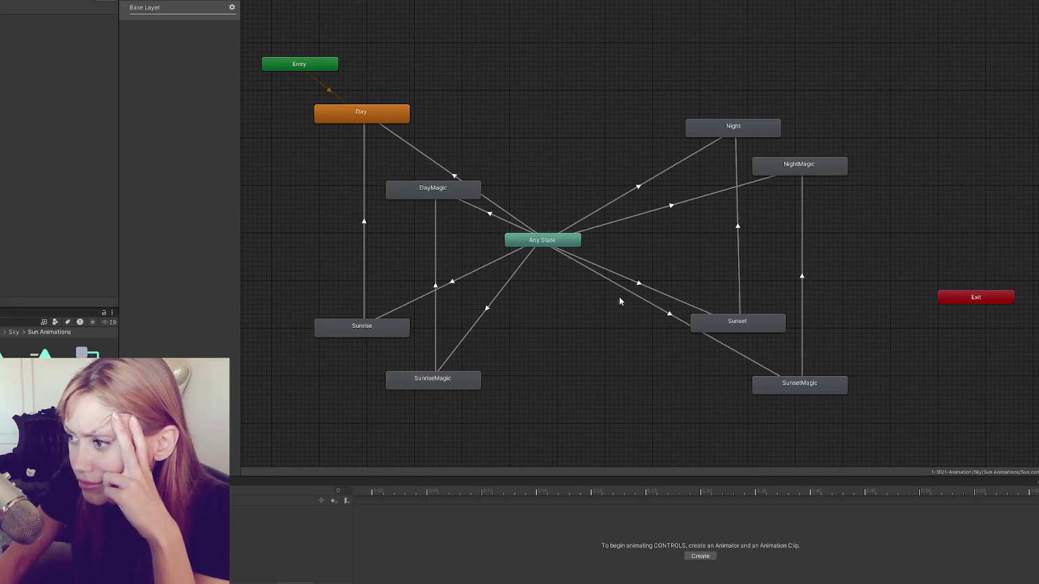
pyautogui.click(636, 295)
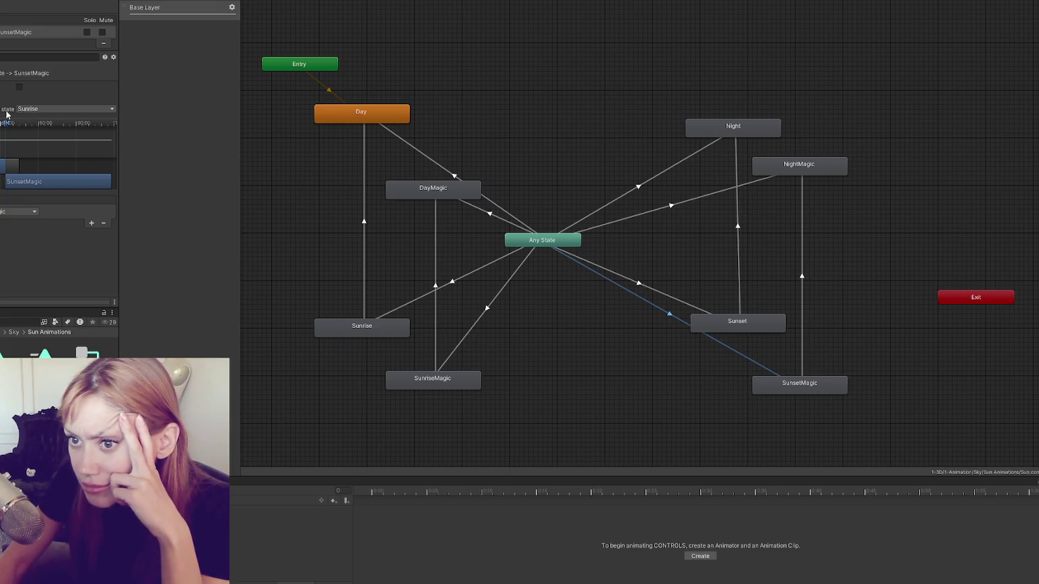
pyautogui.click(641, 285)
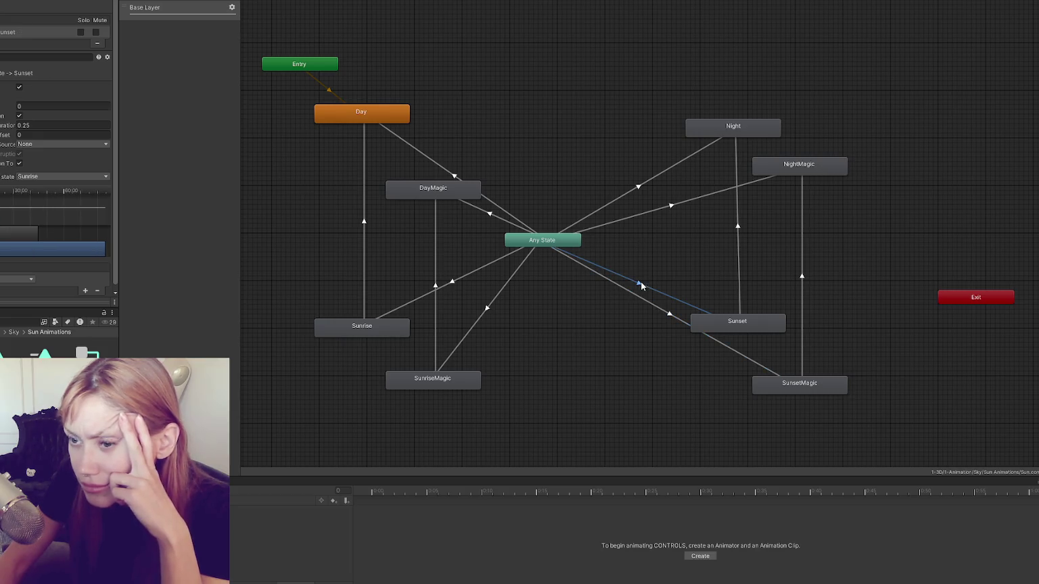
pyautogui.click(644, 306)
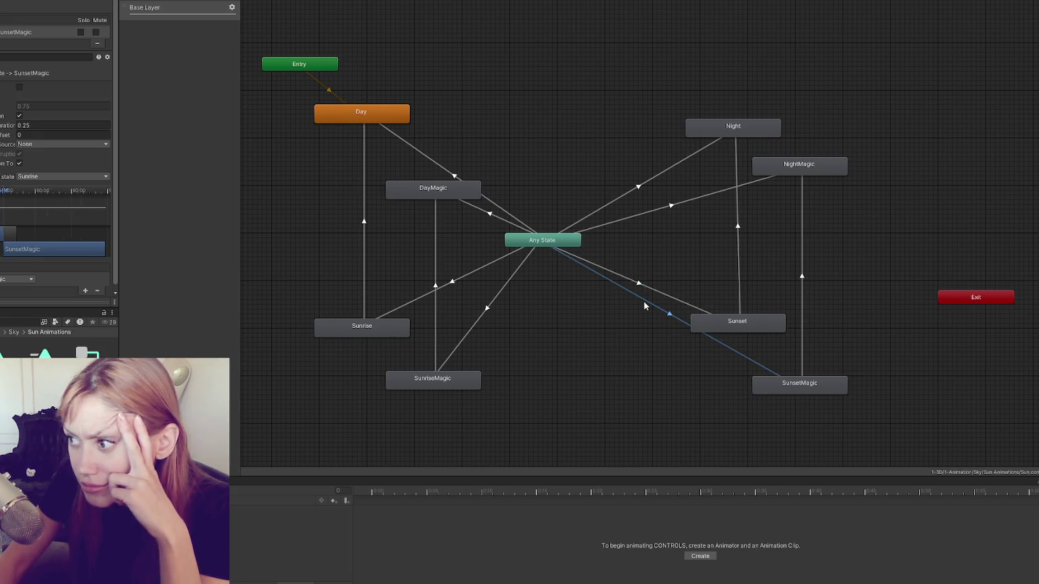
pyautogui.click(801, 273)
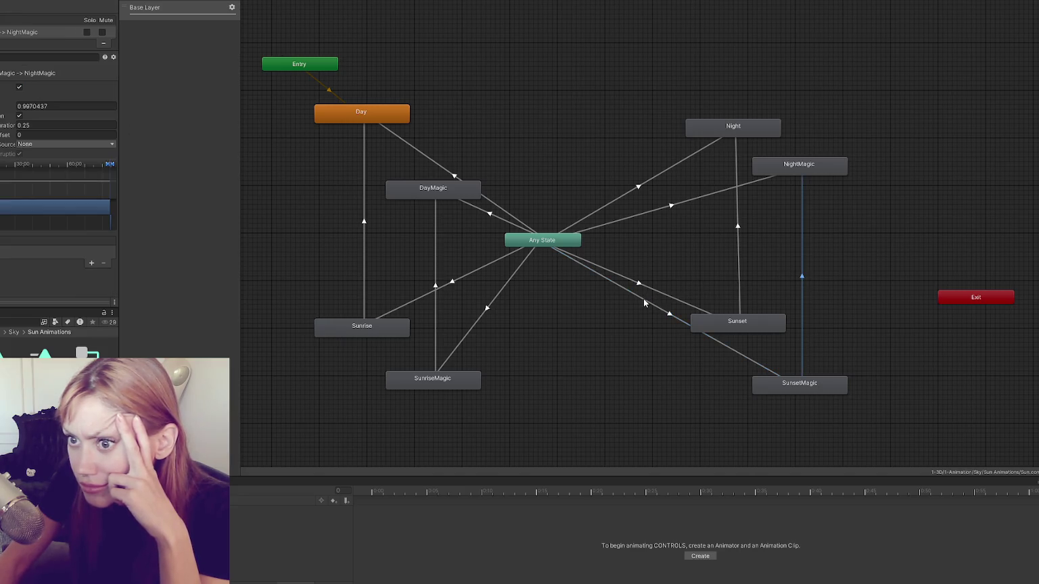
pyautogui.click(19, 86)
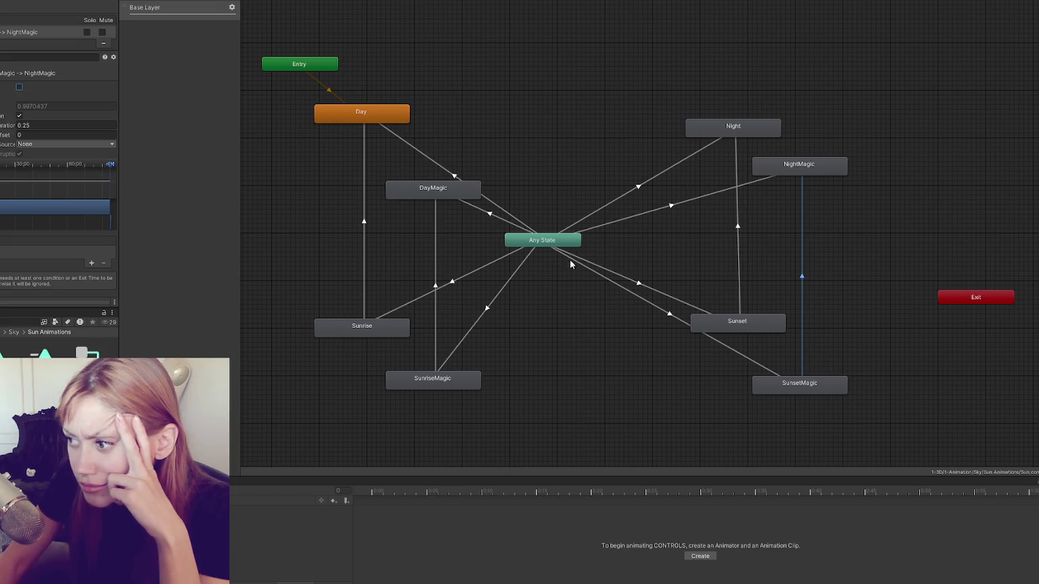
# Review the Any State→Sunset, Any State→SunsetMagic, Sunset→Night and SunsetMagic→NightMagic transitions
pyautogui.click(628, 277)
pyautogui.click(662, 311)
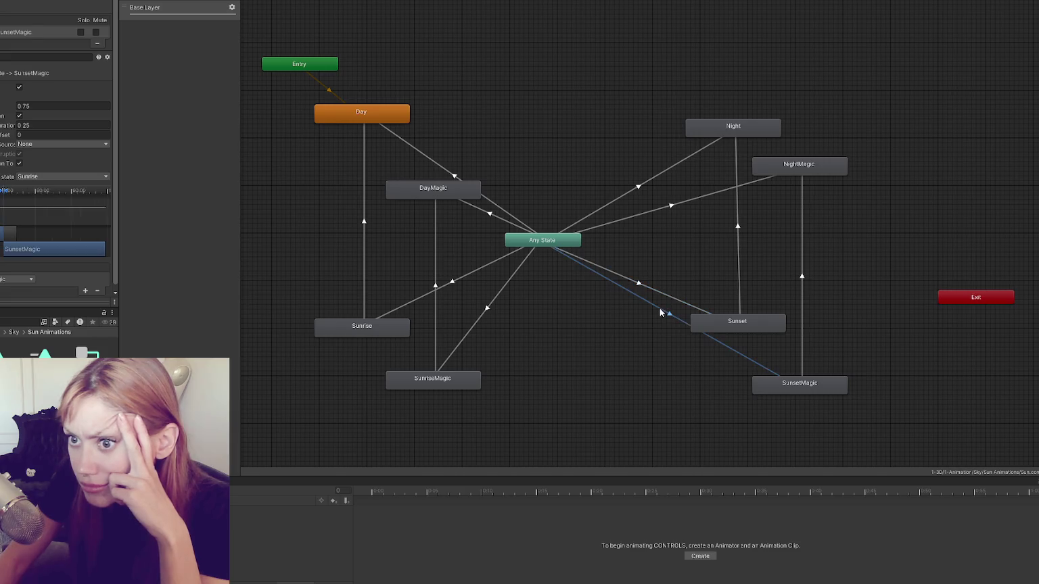
pyautogui.click(802, 272)
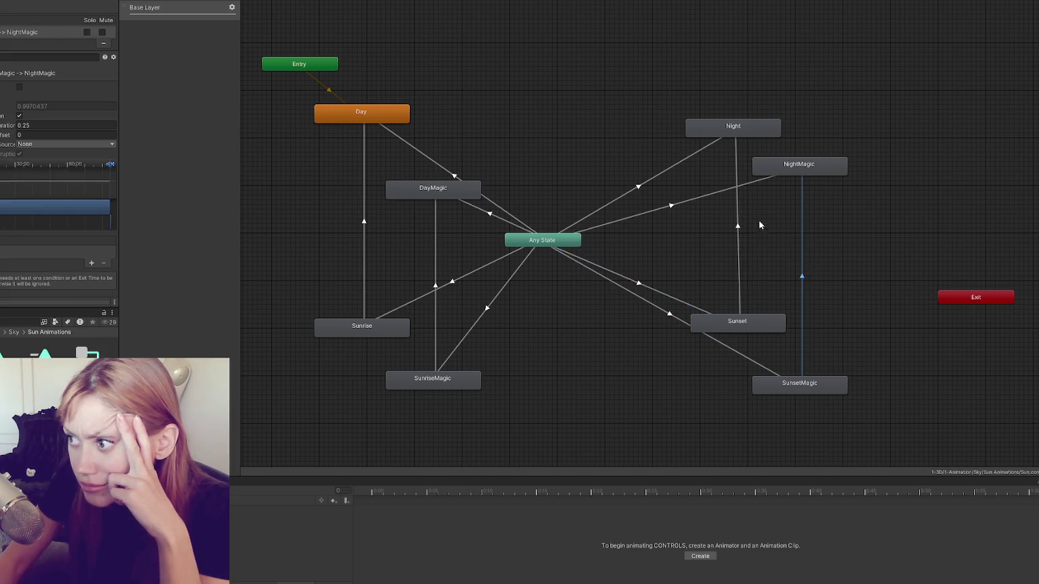
pyautogui.click(738, 229)
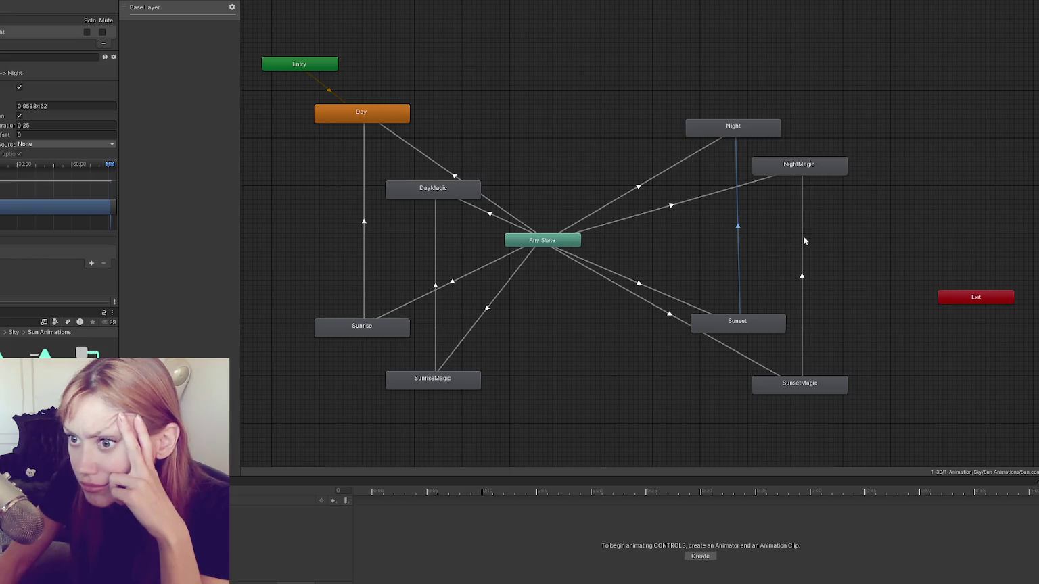
pyautogui.click(796, 240)
pyautogui.click(802, 257)
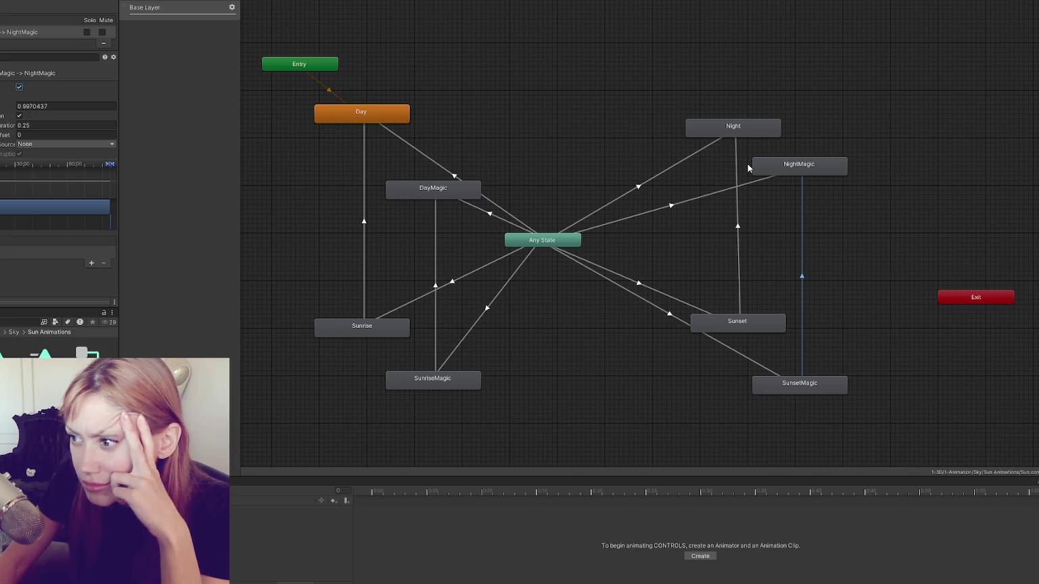
pyautogui.click(167, 318)
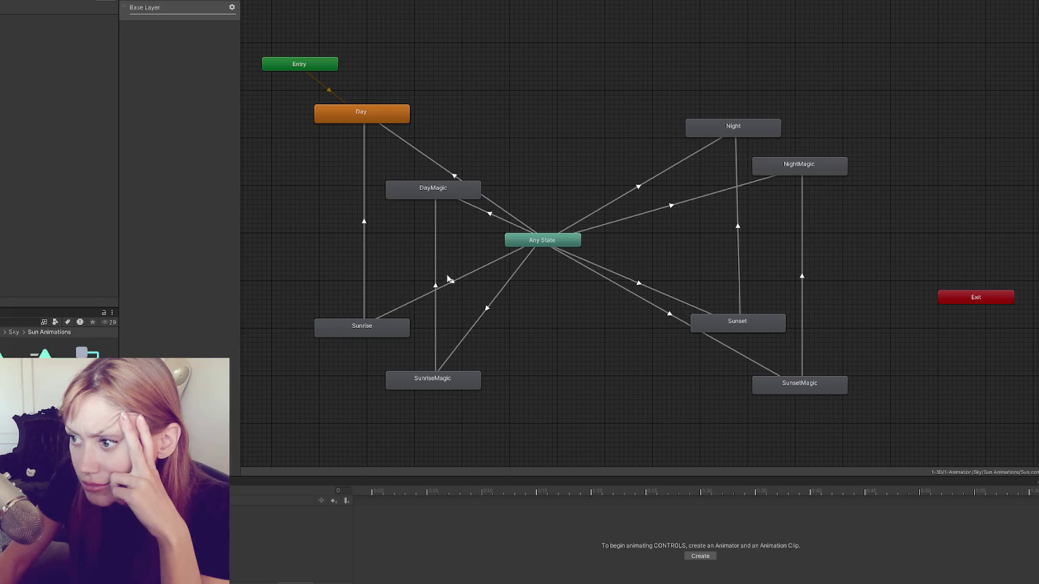
# Turn off Has Exit Time on the Any State→SunriseMagic transition
pyautogui.click(476, 271)
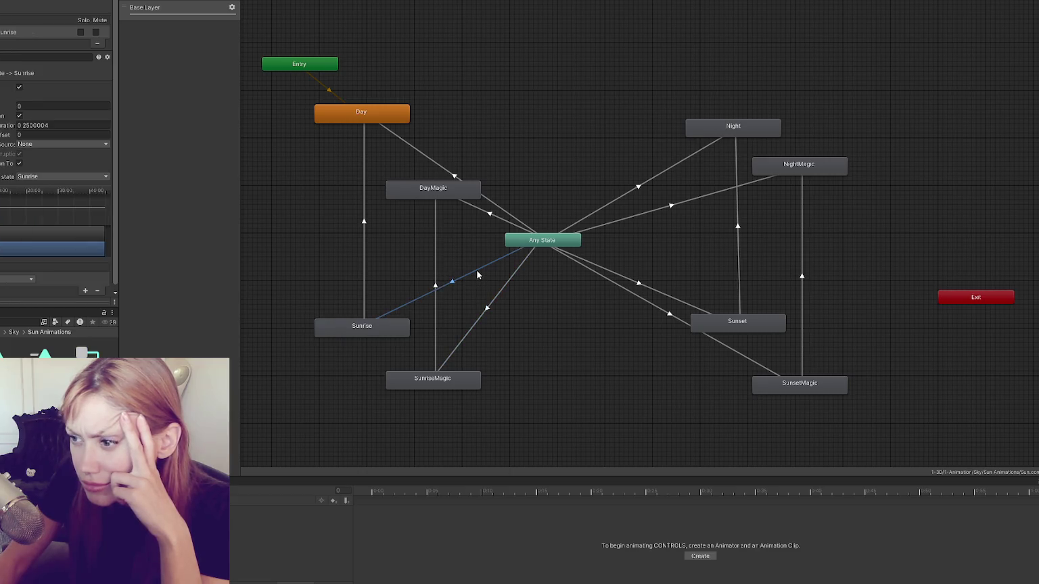
pyautogui.click(364, 221)
pyautogui.click(484, 305)
pyautogui.click(19, 86)
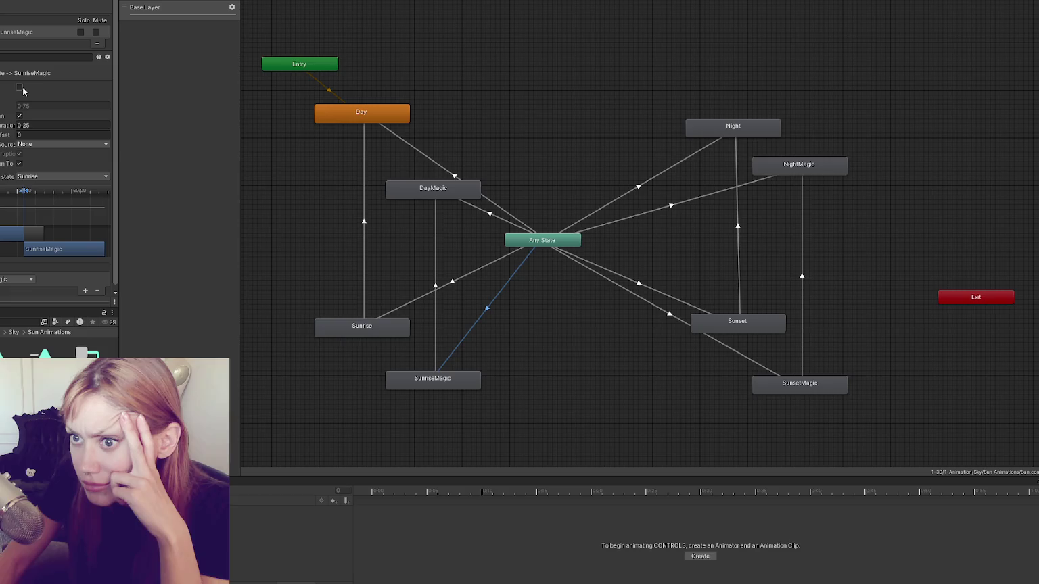
# Check the Any State transitions to Sunrise, Day, DayMagic, Night and NightMagic, plus Night-entry transitions
pyautogui.click(462, 278)
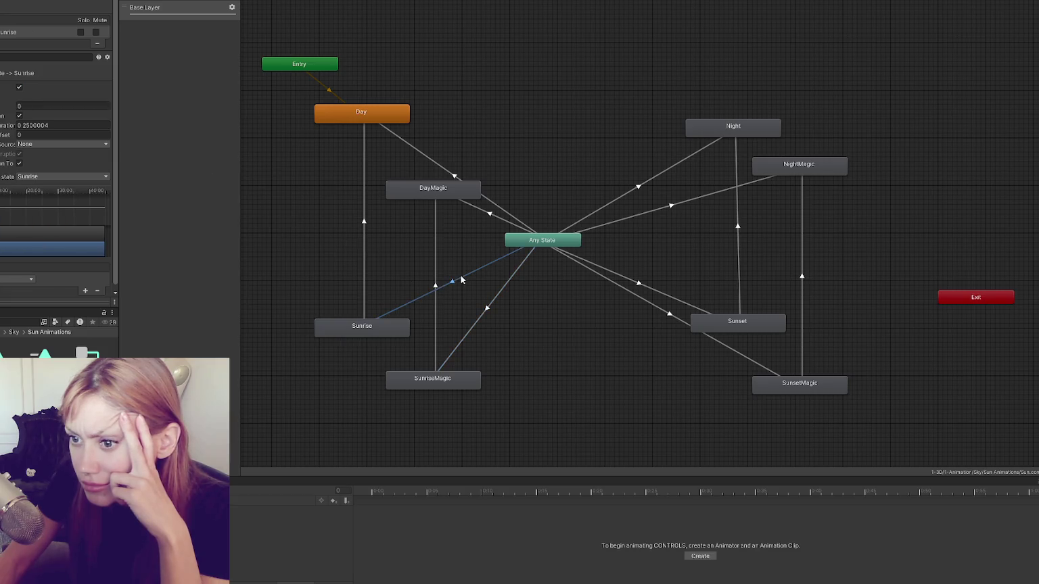
pyautogui.click(488, 308)
pyautogui.click(498, 204)
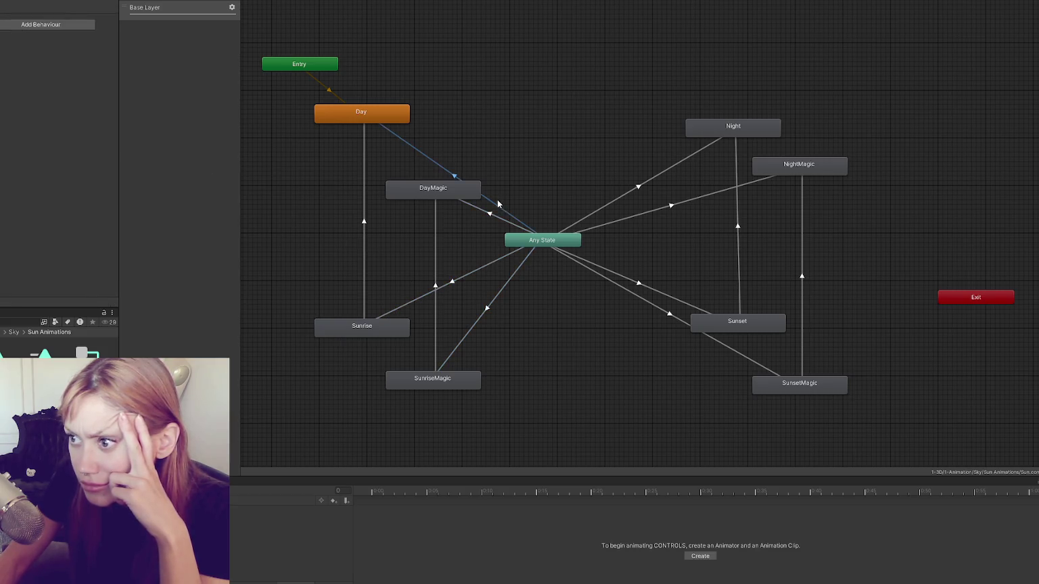
pyautogui.click(492, 211)
pyautogui.click(591, 212)
pyautogui.click(601, 226)
pyautogui.click(738, 164)
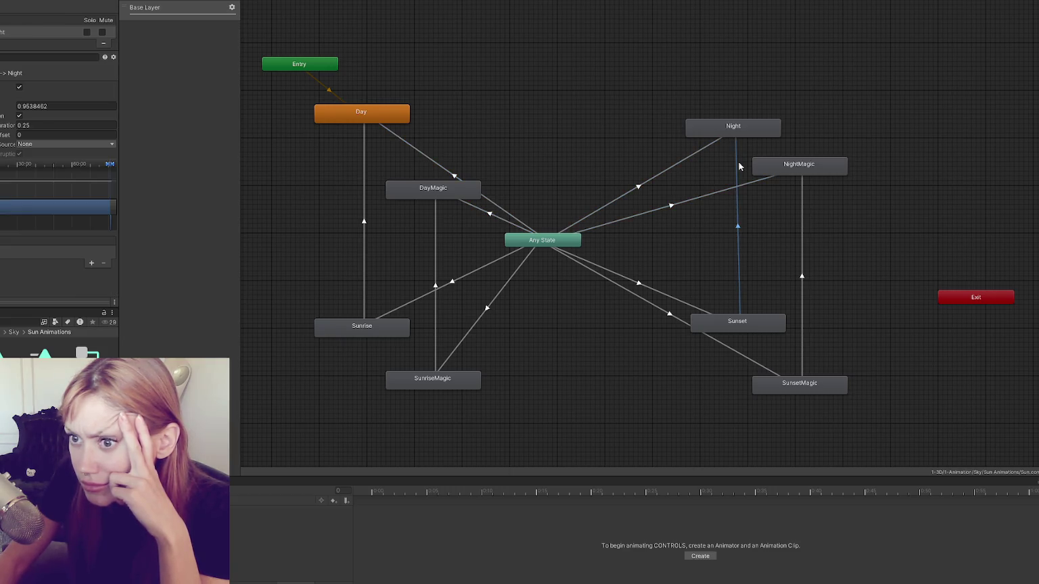
pyautogui.click(802, 187)
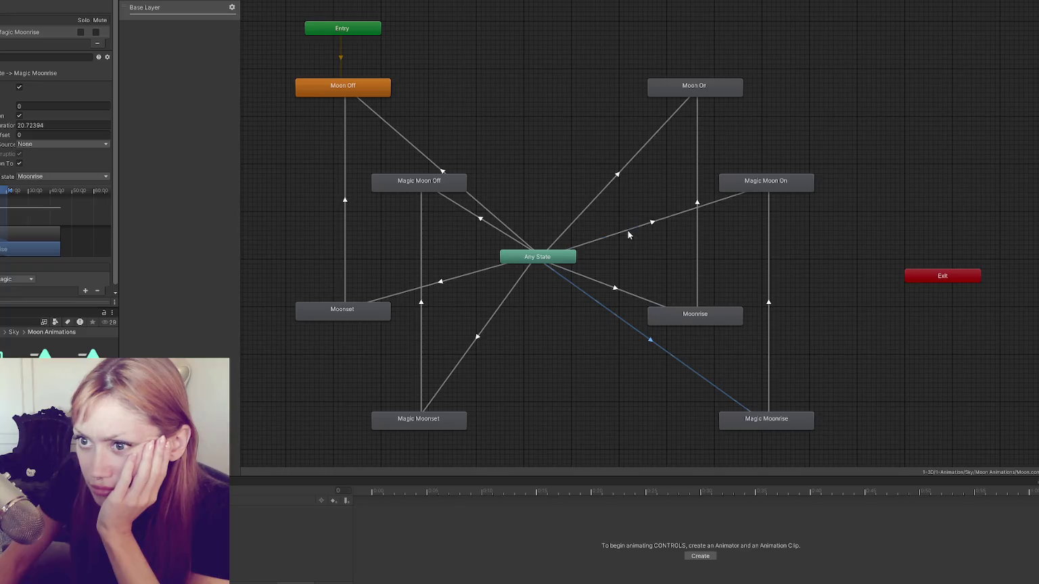
# Enable Has Exit Time on Any State→Magic Moon On and review the moonrise/moonset transitions
pyautogui.click(628, 231)
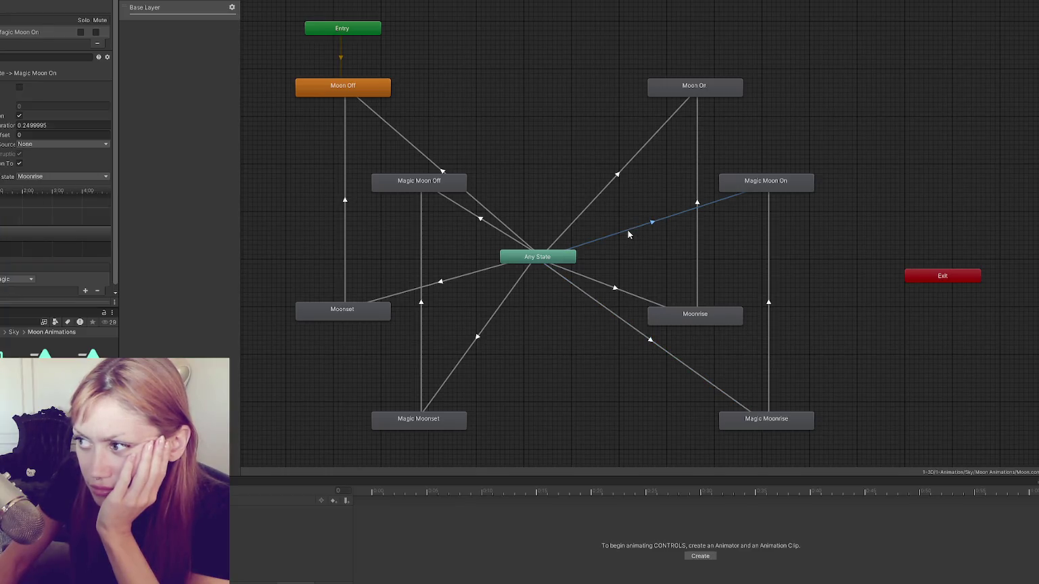
pyautogui.click(19, 87)
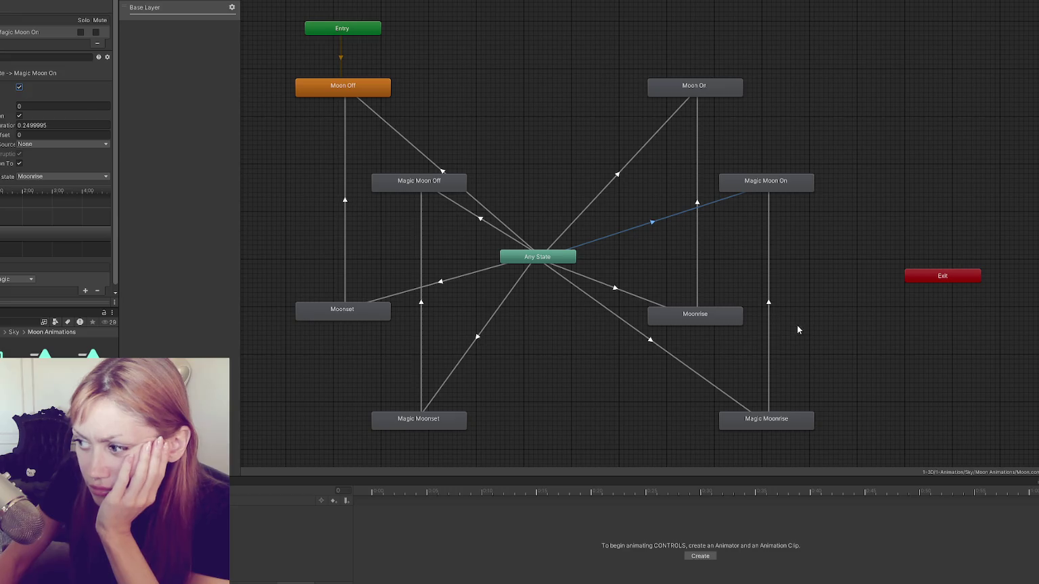
pyautogui.click(769, 274)
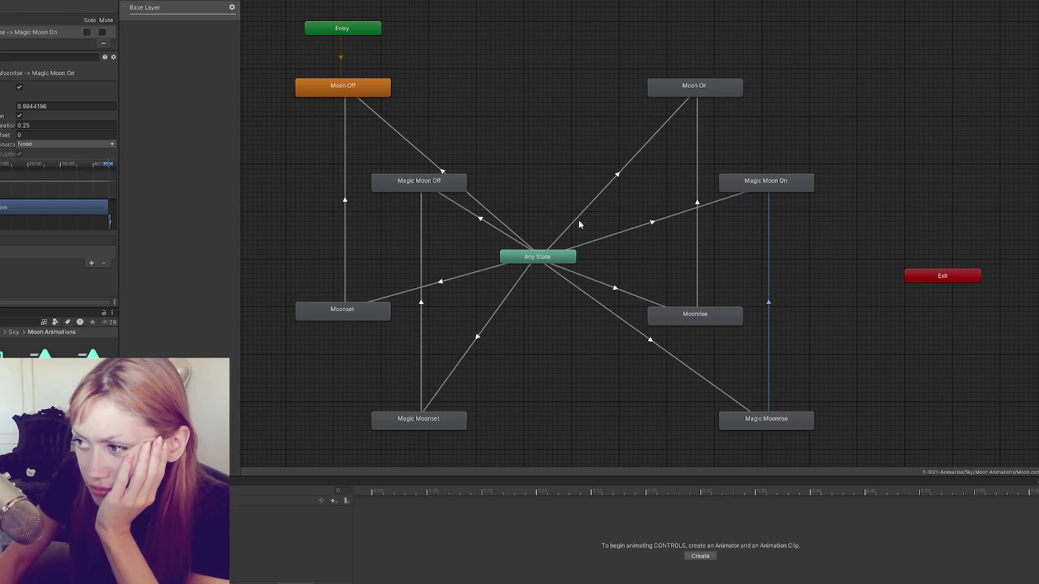
pyautogui.click(653, 342)
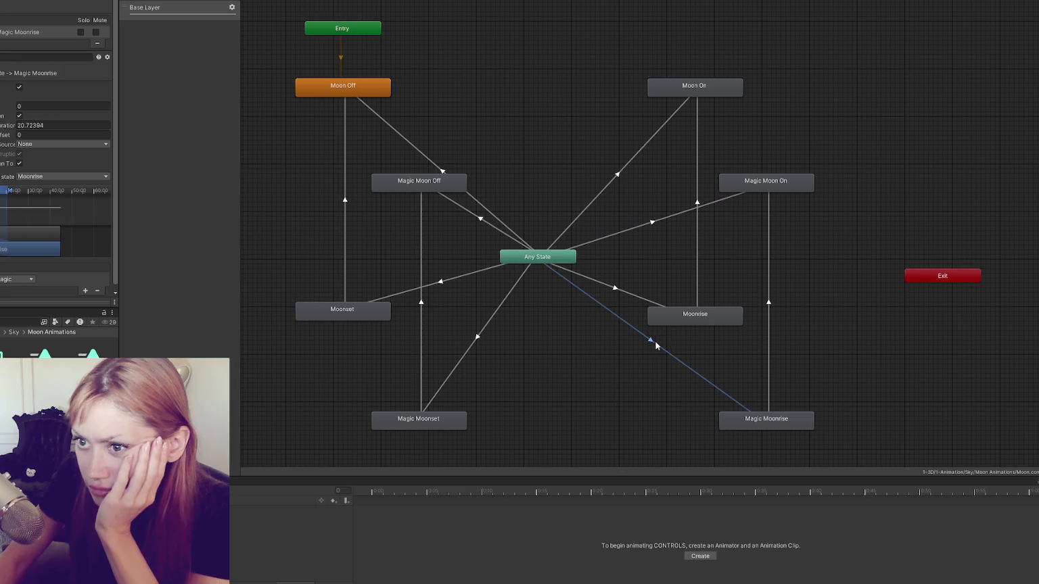
pyautogui.click(696, 254)
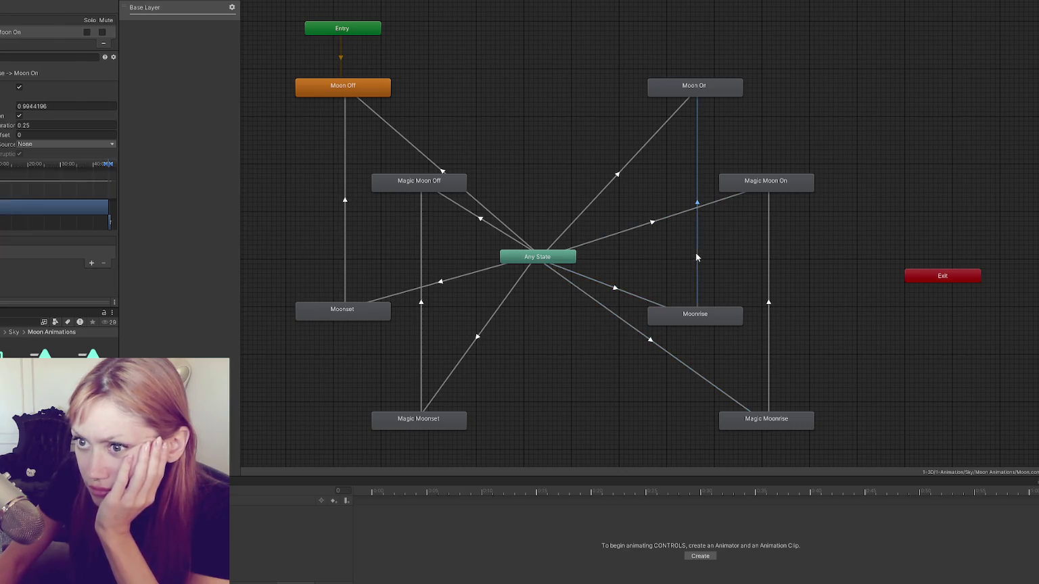
pyautogui.click(470, 216)
pyautogui.click(488, 328)
pyautogui.click(462, 276)
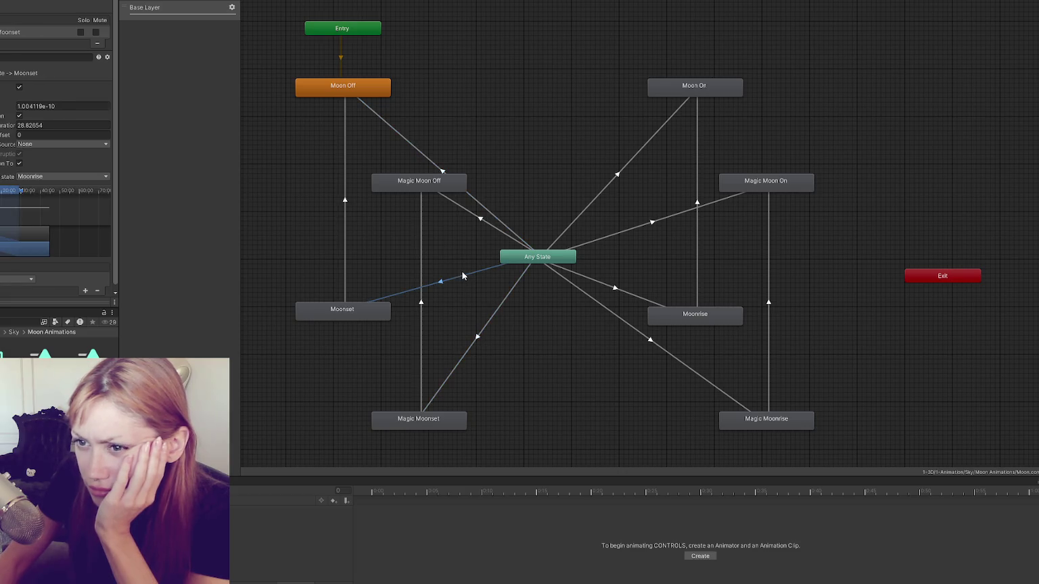
# Compare the Moonset, Magic Moonset, Moonrise and Magic Moonrise transitions, then inspect Sun's Any State→DayMagic
pyautogui.click(484, 326)
pyautogui.click(481, 277)
pyautogui.click(494, 318)
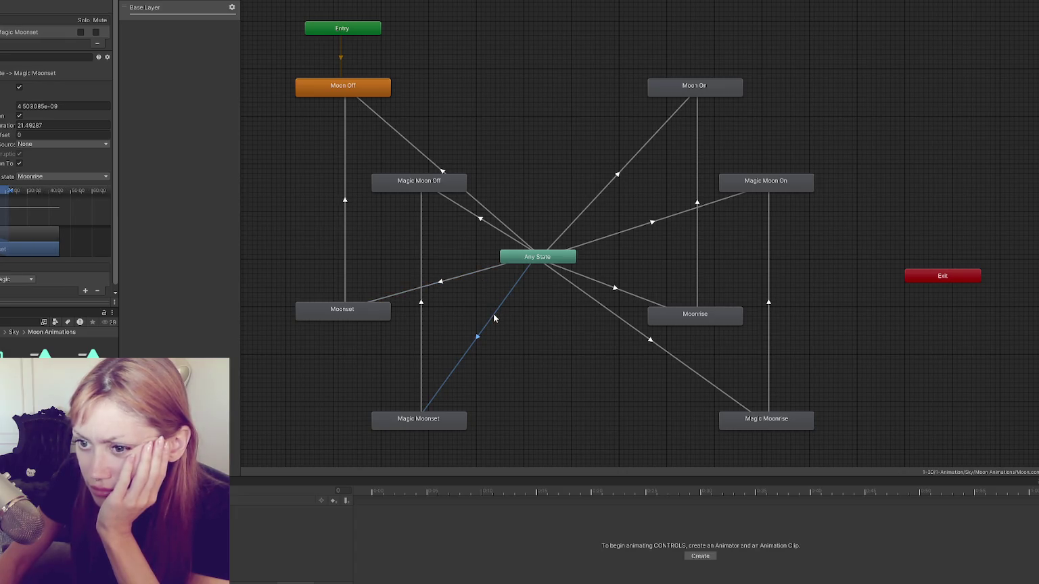
pyautogui.click(462, 277)
pyautogui.click(592, 299)
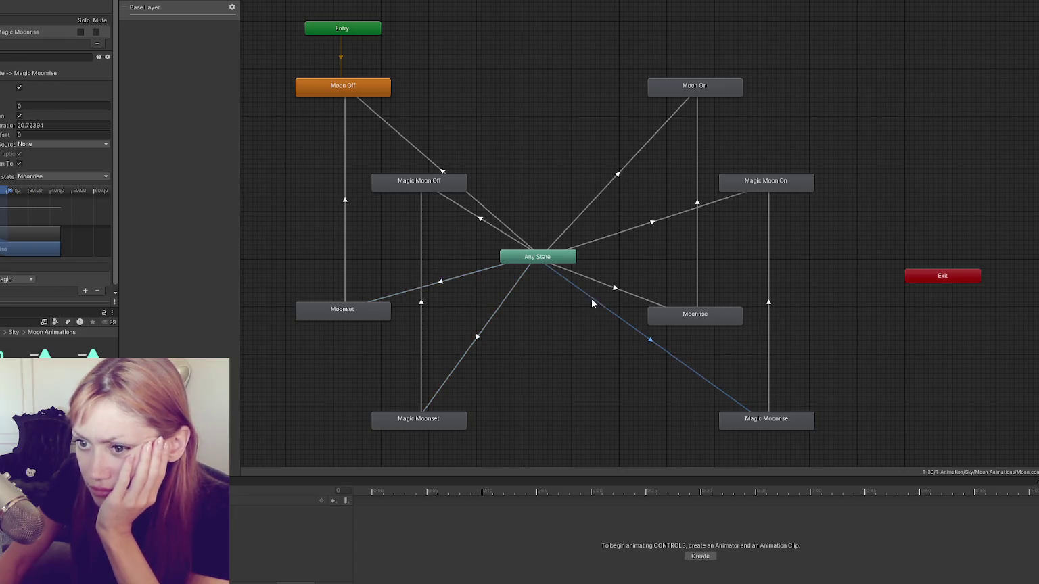
pyautogui.click(600, 284)
pyautogui.click(596, 301)
pyautogui.click(600, 285)
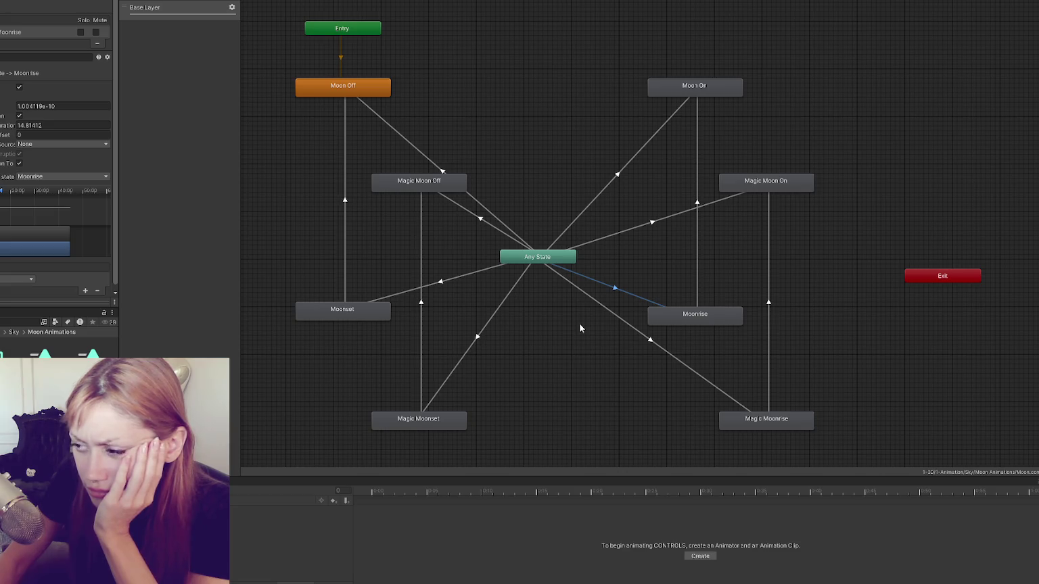
pyautogui.click(579, 326)
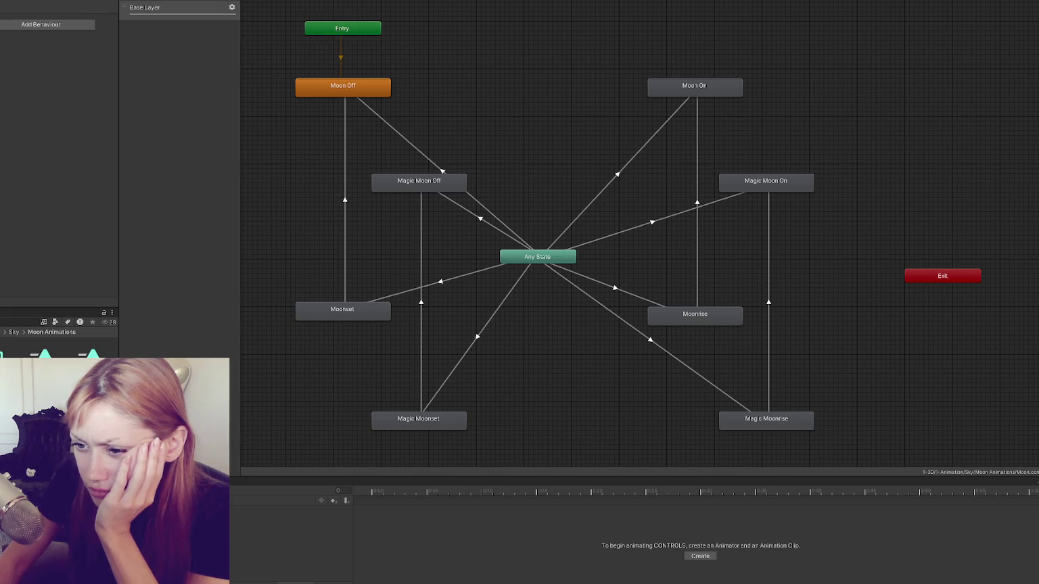
pyautogui.click(49, 332)
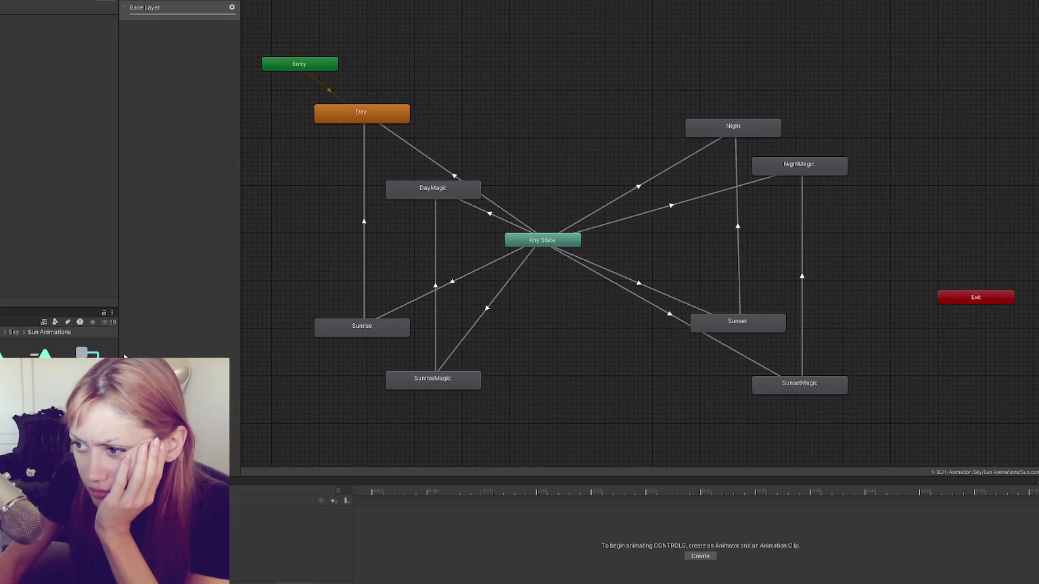
pyautogui.click(477, 210)
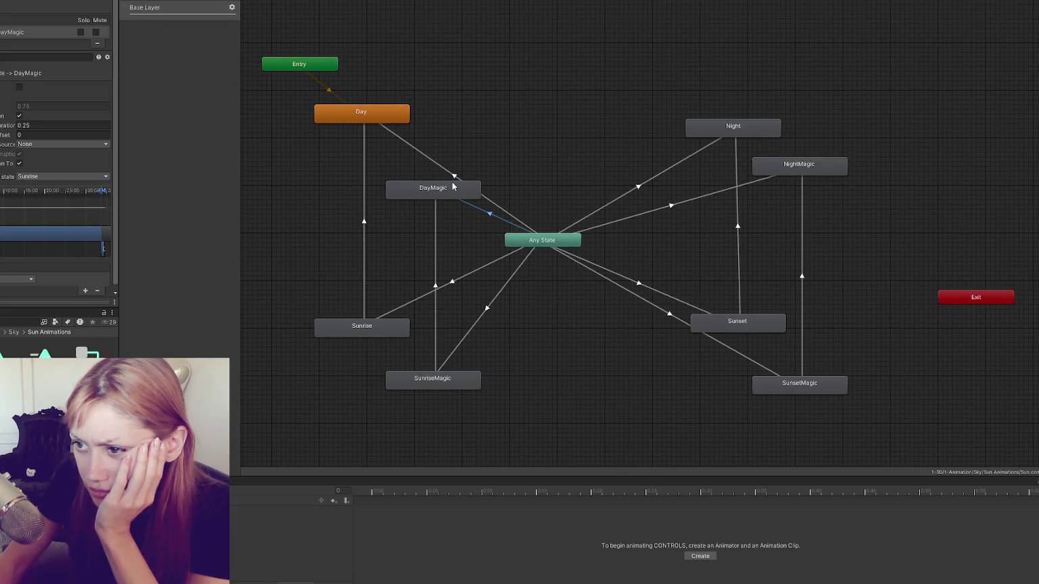
# Review the DayMagic, SunriseMagic, NightMagic and SunsetMagic animation clips
pyautogui.doubleClick(451, 189)
pyautogui.doubleClick(449, 383)
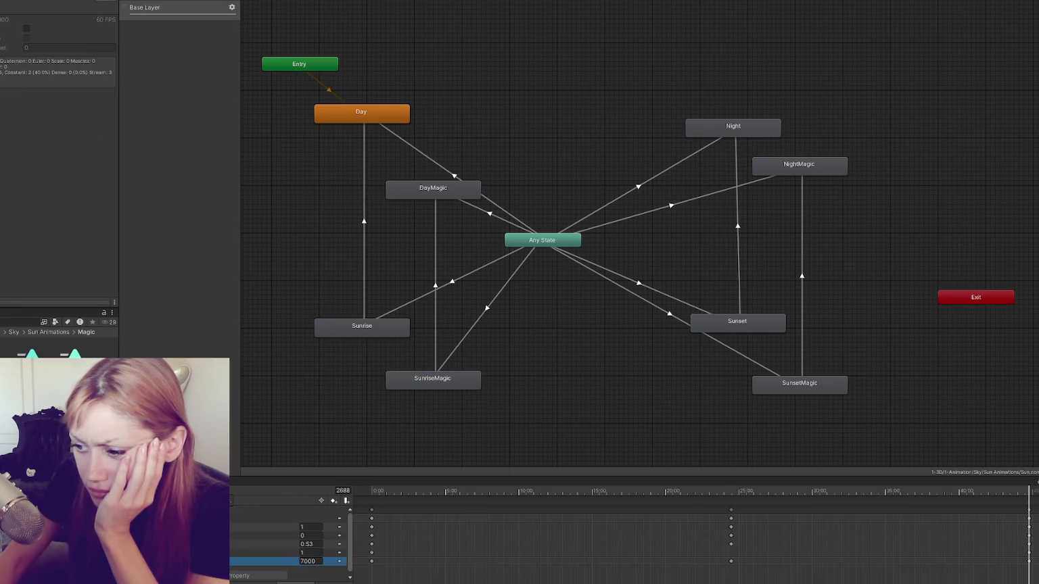
pyautogui.doubleClick(791, 388)
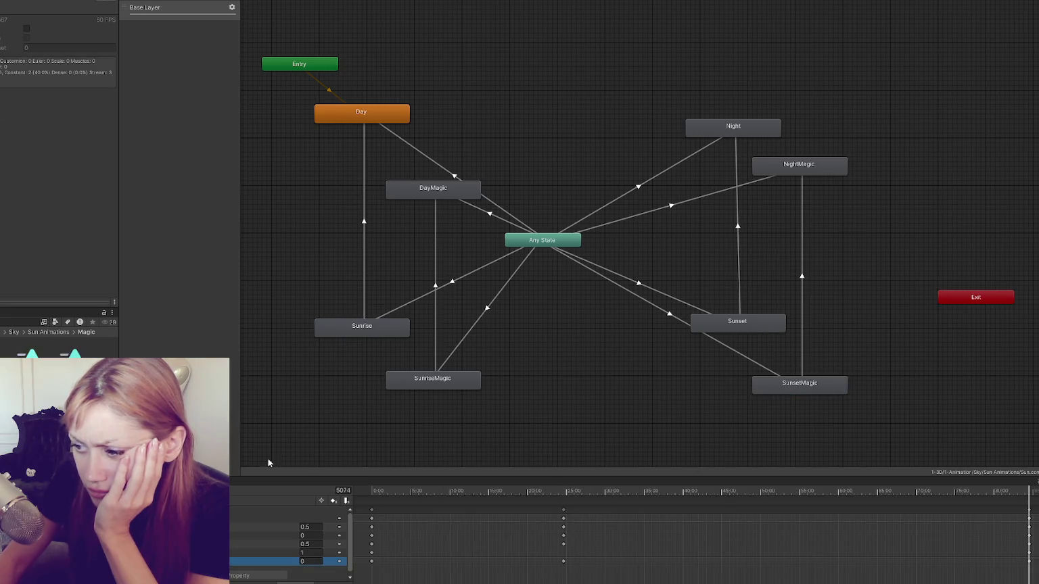
pyautogui.doubleClick(788, 165)
pyautogui.click(220, 562)
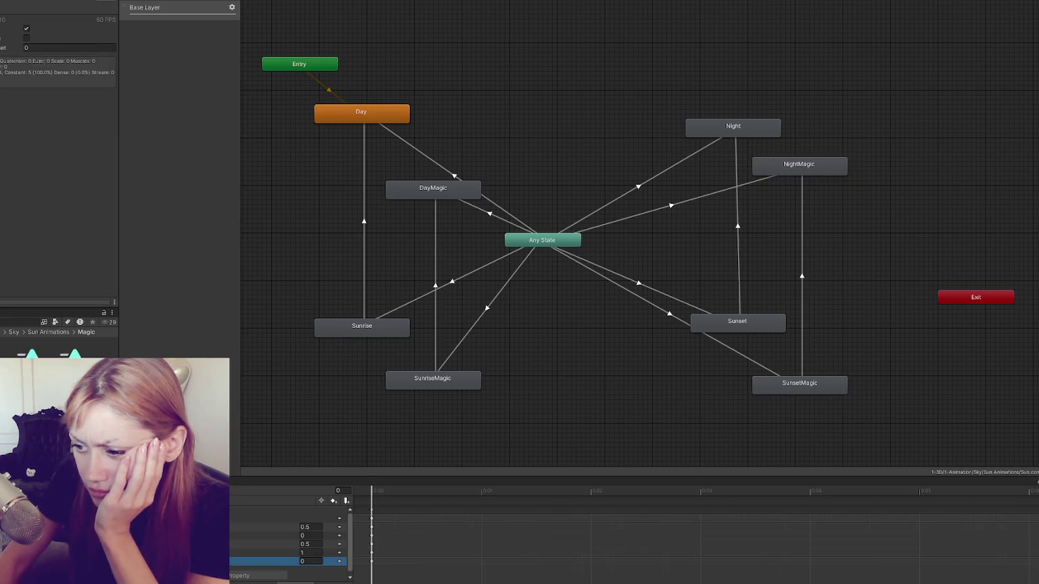
pyautogui.click(551, 293)
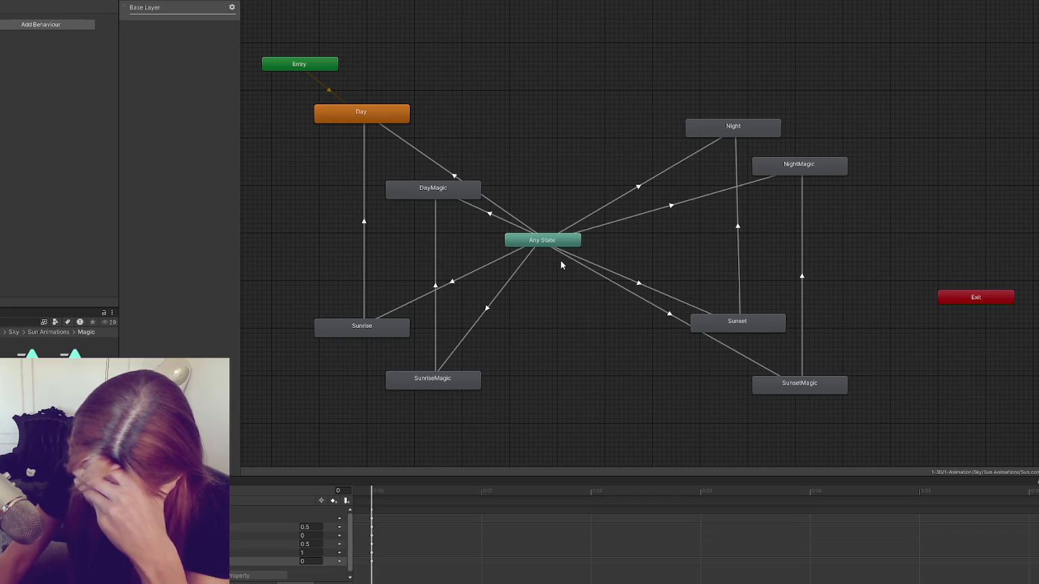
pyautogui.click(819, 387)
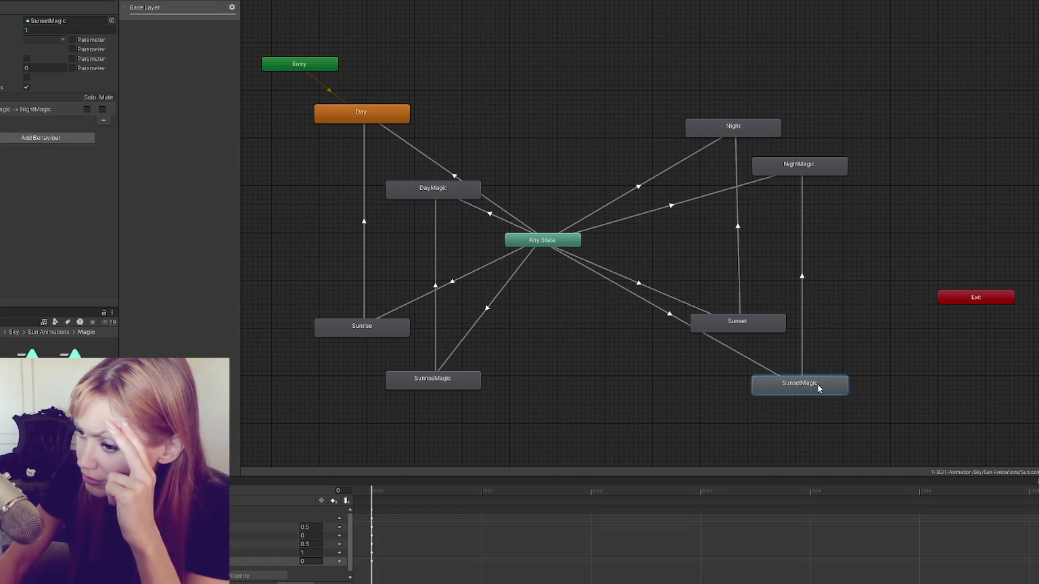
pyautogui.doubleClick(819, 387)
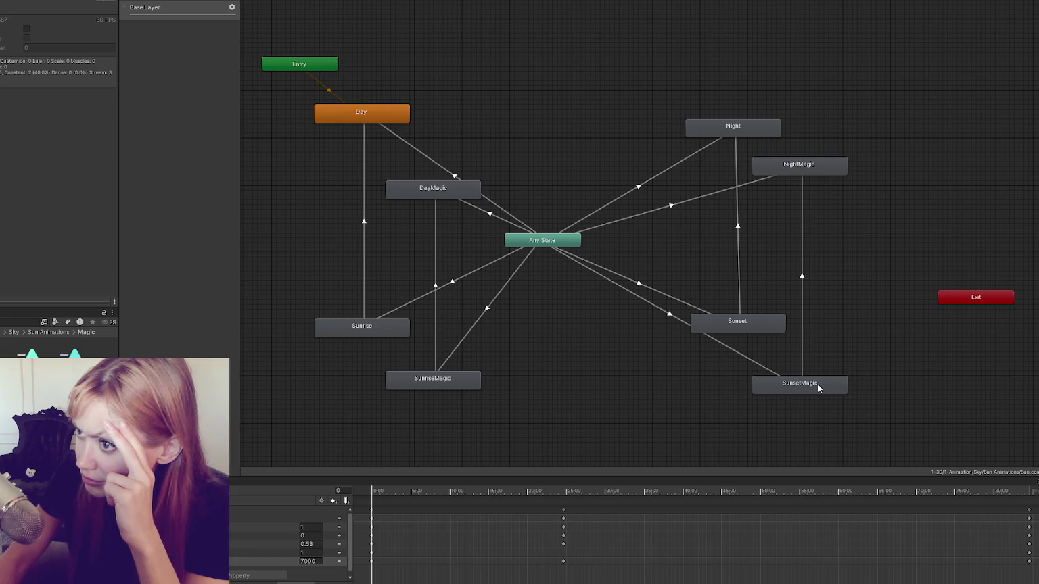
# In the Moon animator, open the Magic Moonrise clip and inspect the Any State→Moonrise transition
pyautogui.click(91, 353)
pyautogui.click(751, 421)
pyautogui.doubleClick(765, 421)
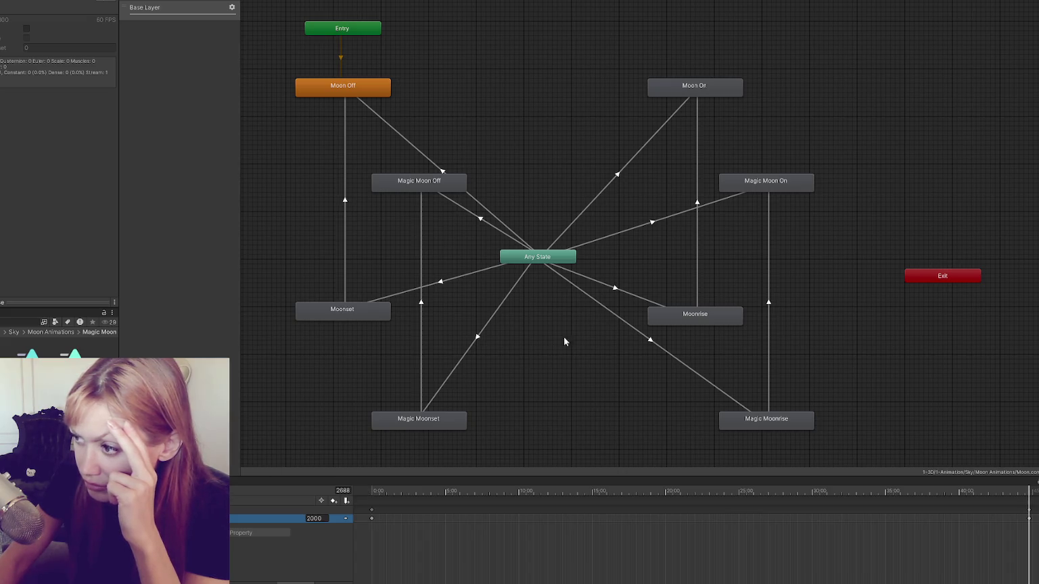
pyautogui.click(629, 293)
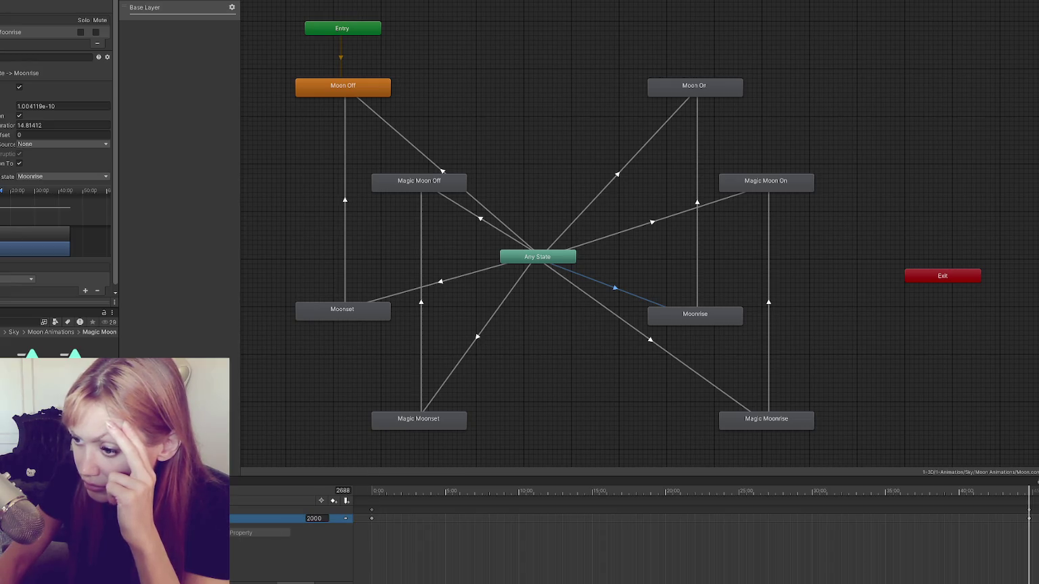
pyautogui.hotkey('alt', 'Tab')
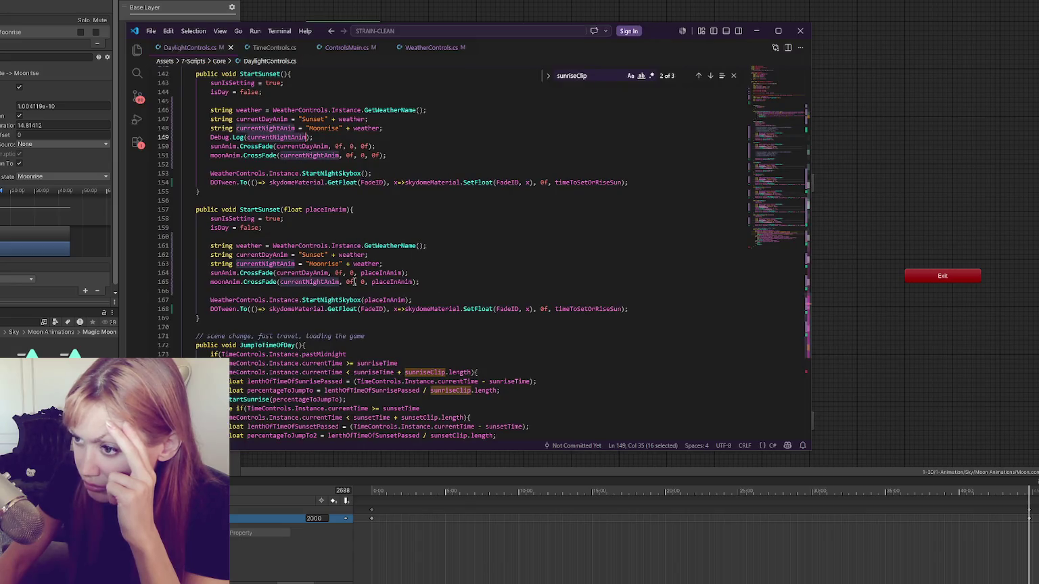
# Put the caret at the end of line 149 in StartSunset, then return to Unity
pyautogui.click(331, 146)
pyautogui.click(339, 137)
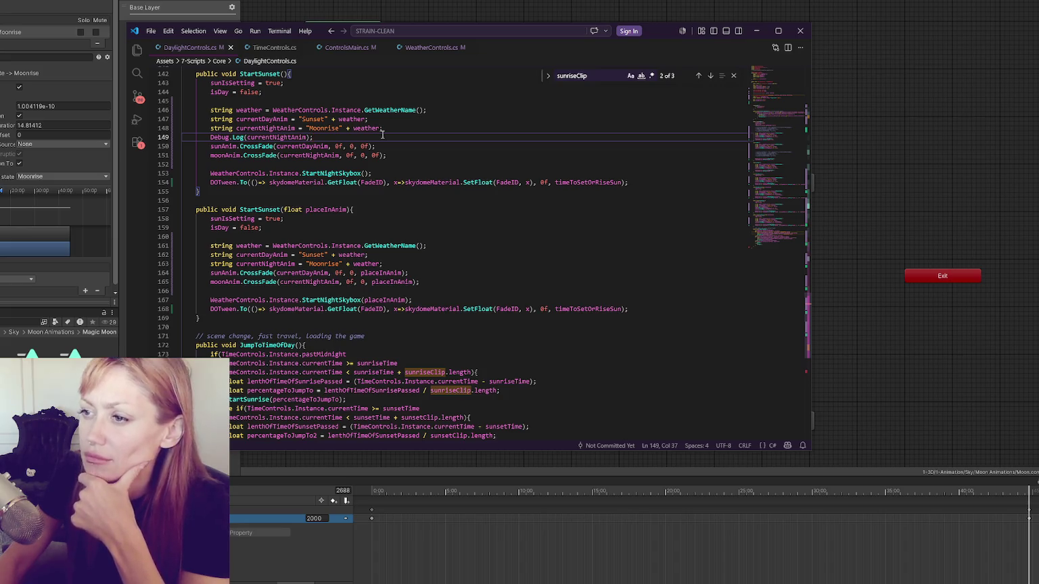
pyautogui.click(344, 11)
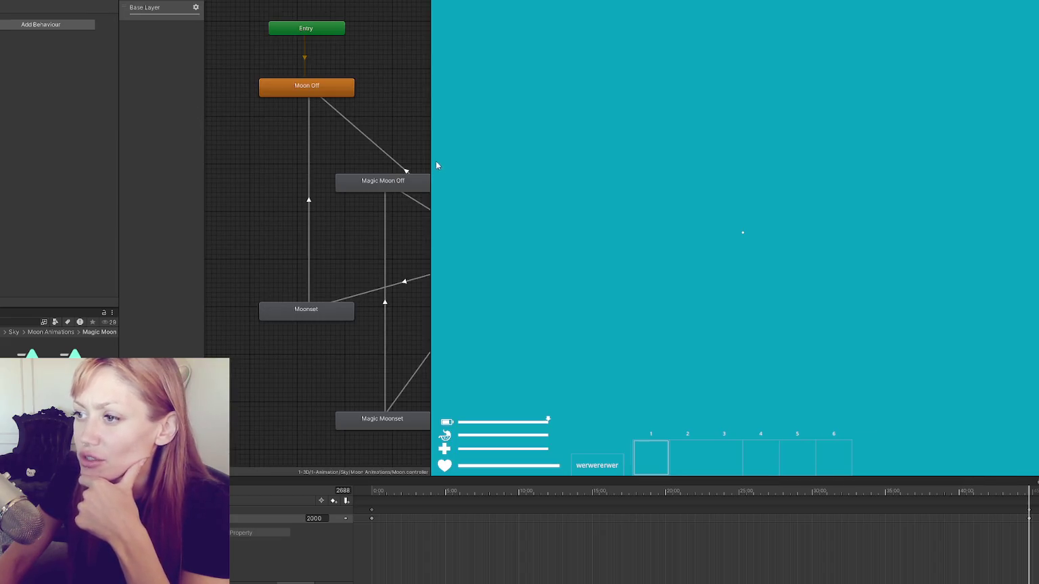
# Frame all Moon graph states, then start the game in DEV MODE and enter the garden world
pyautogui.press('a')
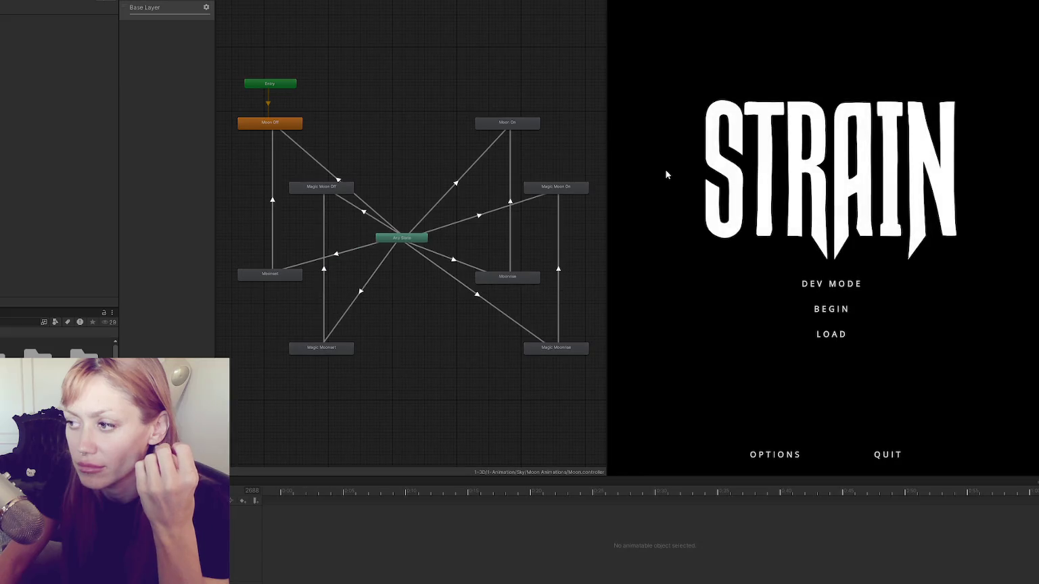
pyautogui.click(837, 283)
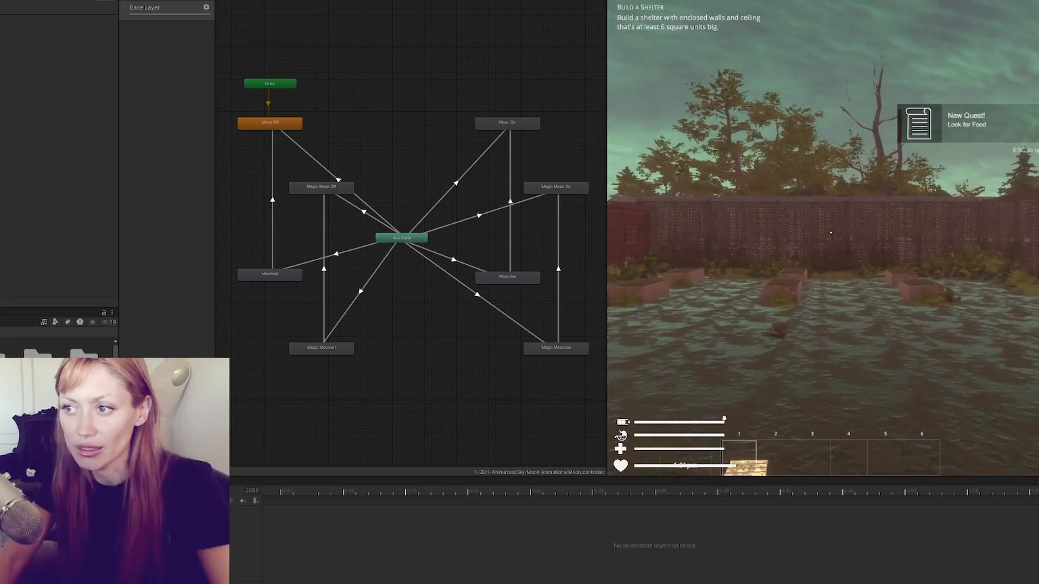
pyautogui.click(831, 236)
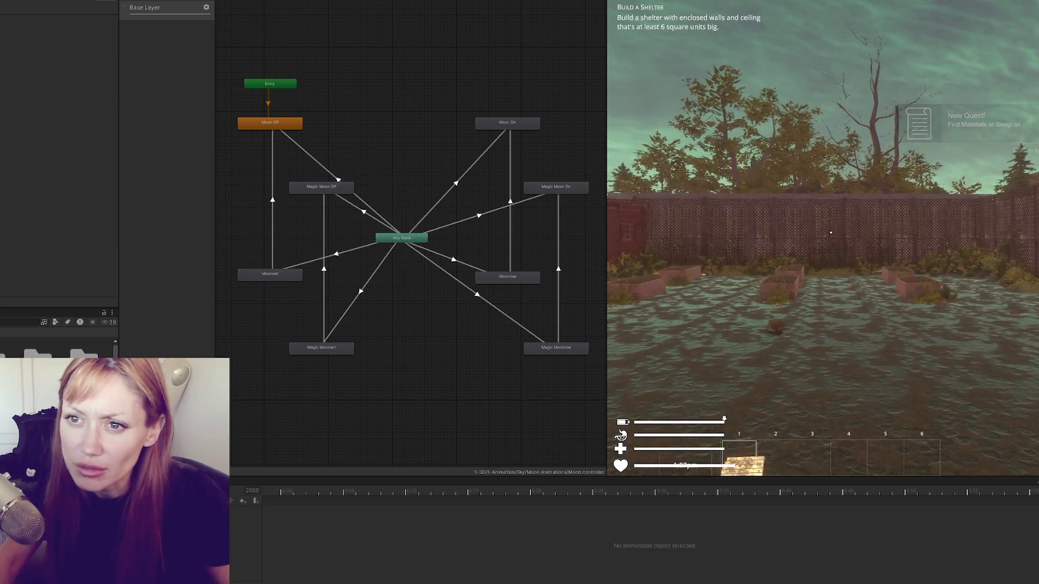
# Walk the character around the garden in the running game
pyautogui.press('Escape')
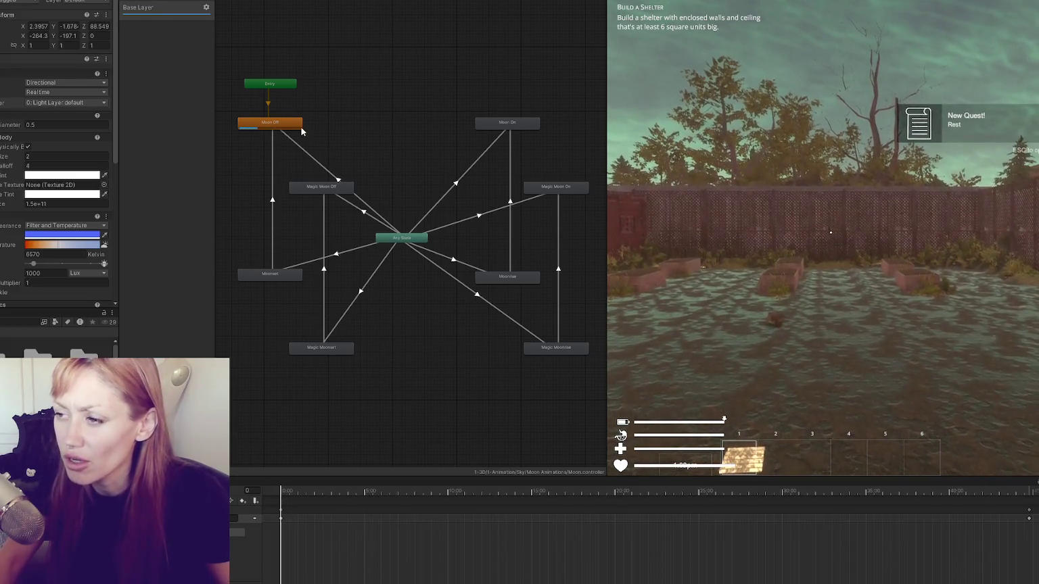
pyautogui.click(831, 233)
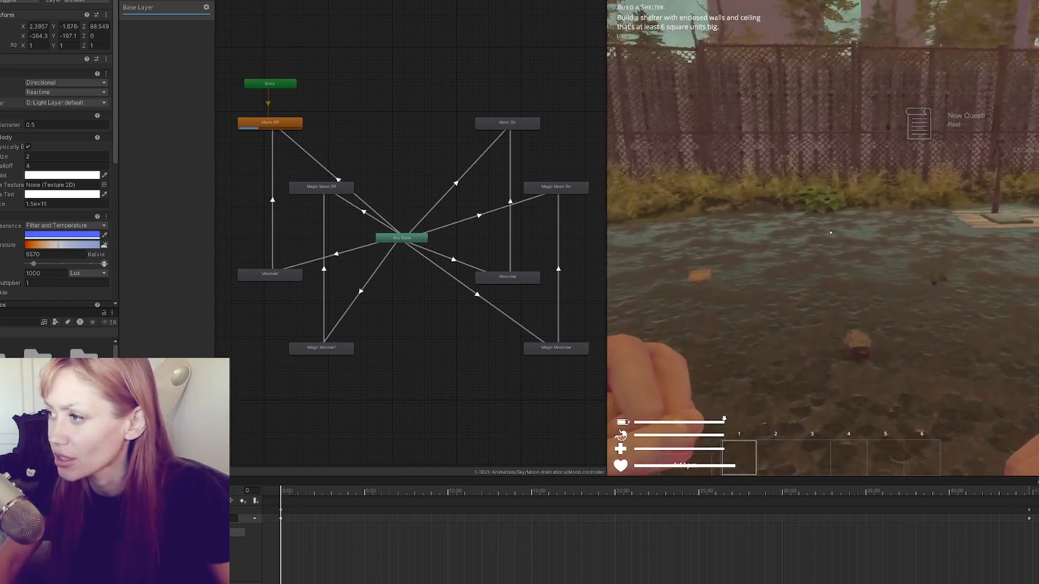
pyautogui.press('s')
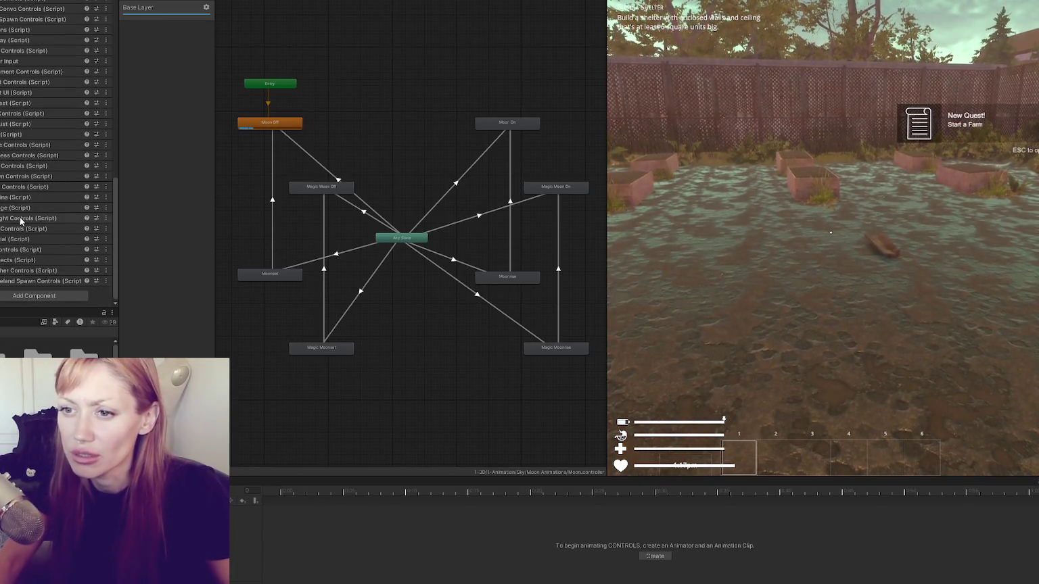
# Change the Time Controls field in the Inspector from 30 to 5
pyautogui.click(12, 232)
pyautogui.click(45, 225)
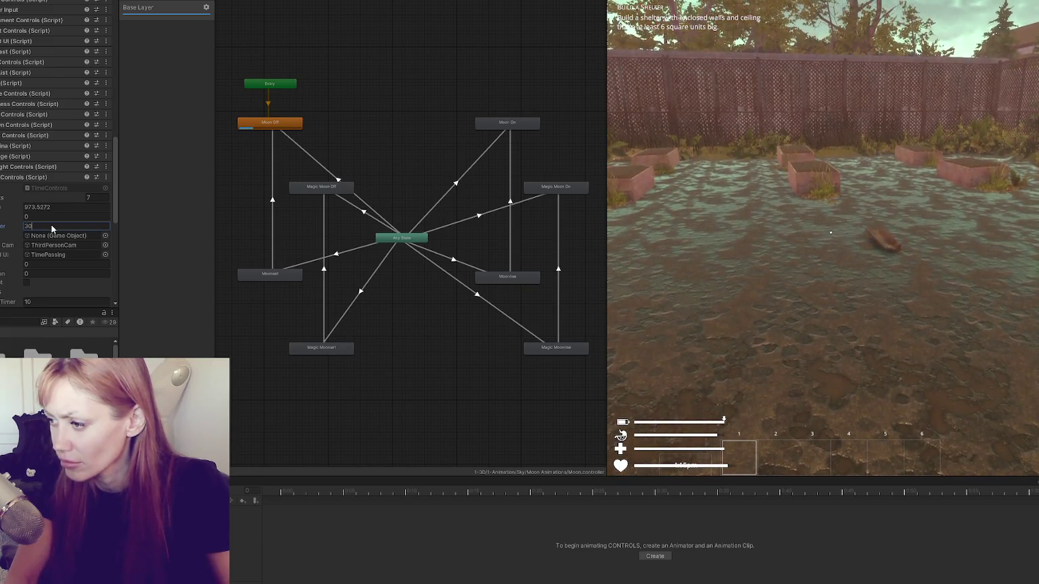
pyautogui.write('5')
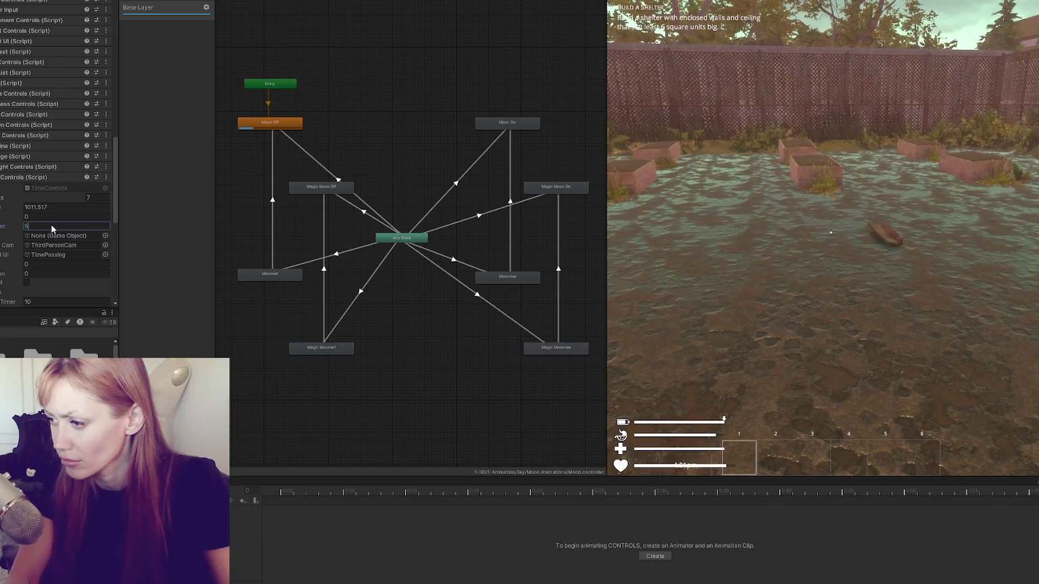
pyautogui.press('Return')
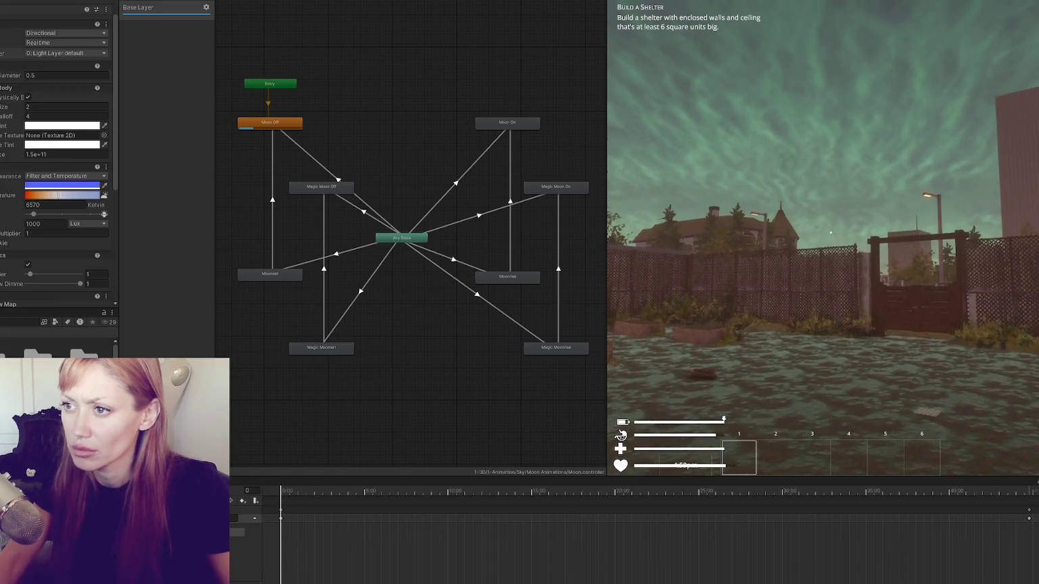
# Let night pass into dusk, then place a newspaper floor in the garden through build mode
pyautogui.scroll(-2, 57, 169)
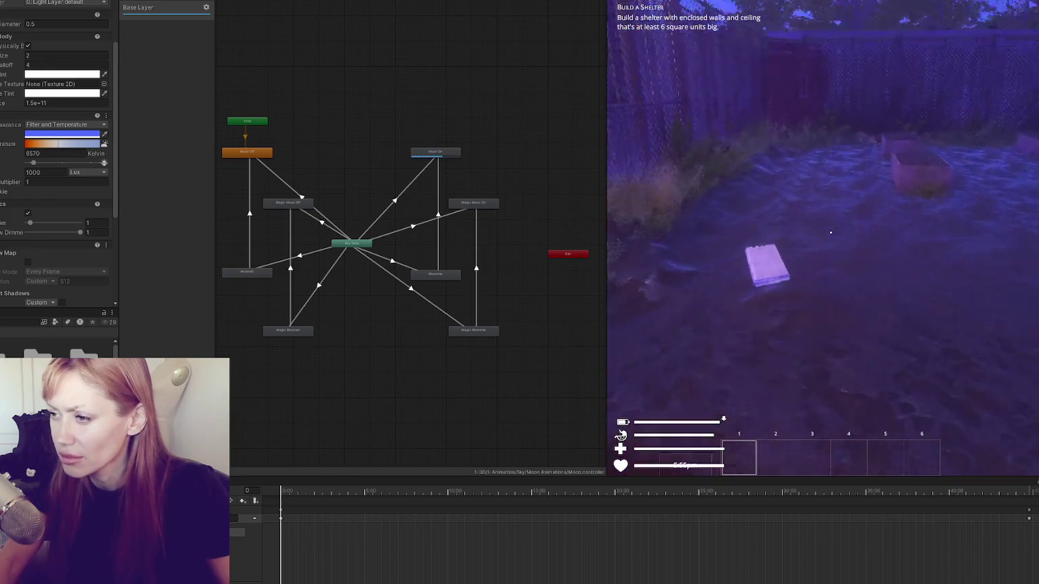
pyautogui.press('Tab')
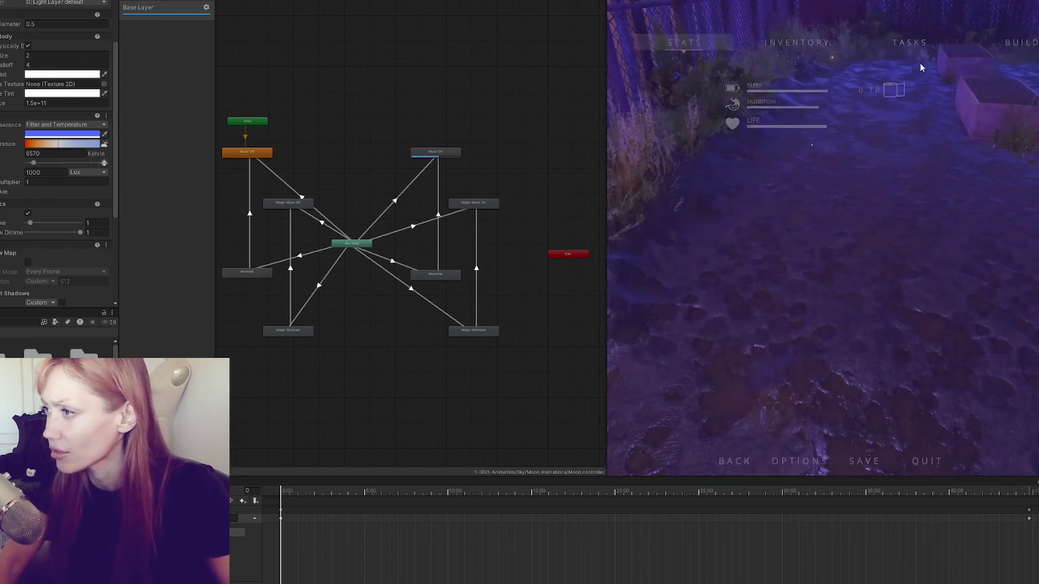
pyautogui.press('b')
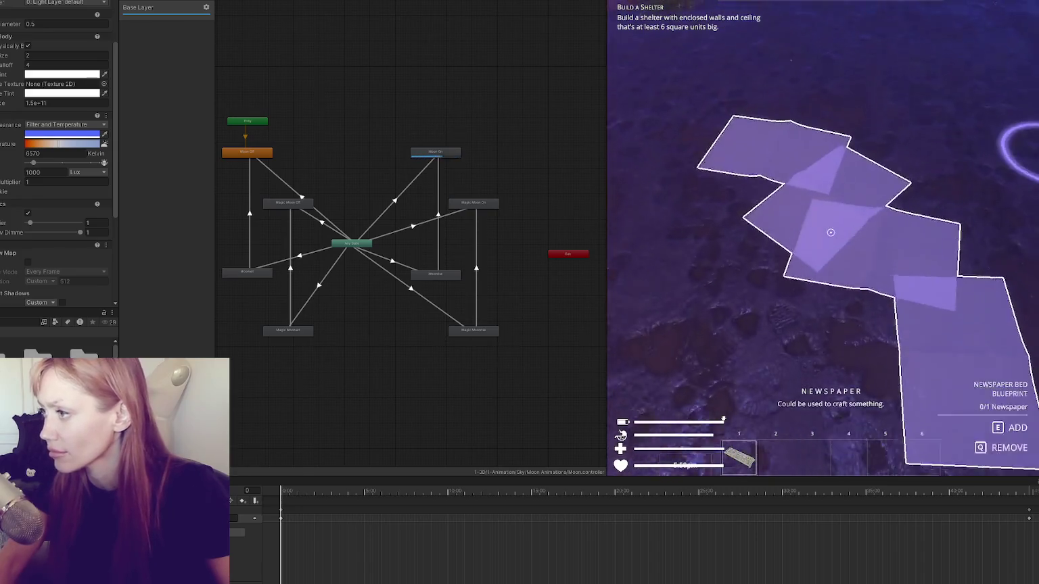
pyautogui.click(823, 238)
pyautogui.rightClick(823, 238)
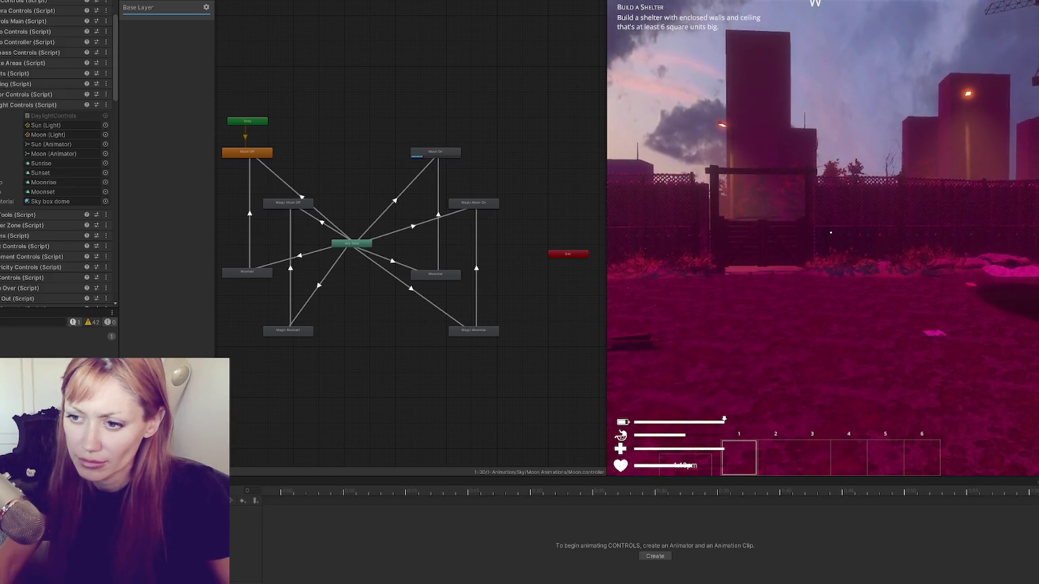
# Change the Time Controls speed field from 30 to 1 while widening the game view
pyautogui.click(2, 106)
pyautogui.scroll(-5, 7, 106)
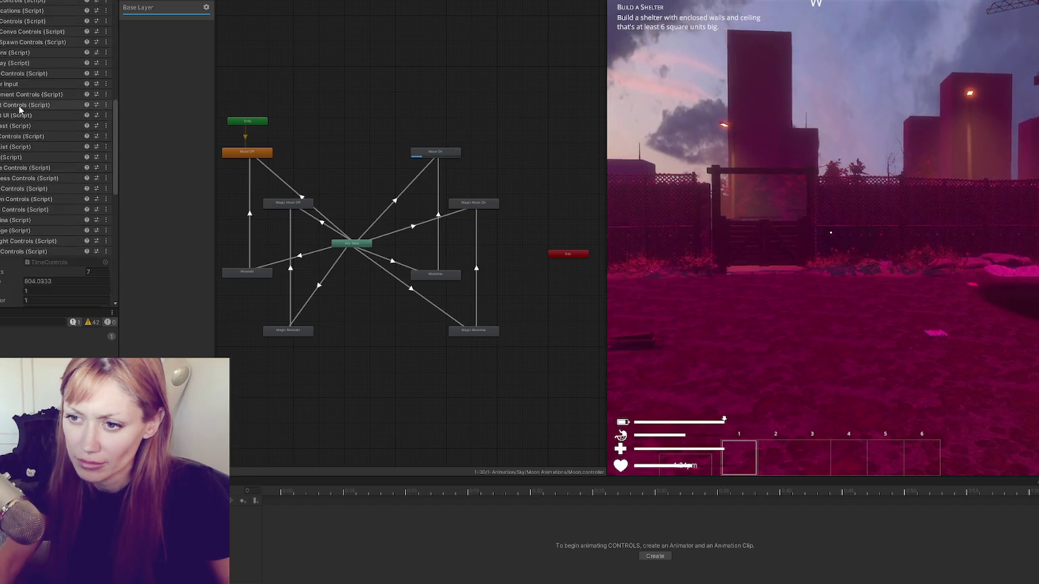
pyautogui.click(13, 105)
pyautogui.scroll(-1, 13, 106)
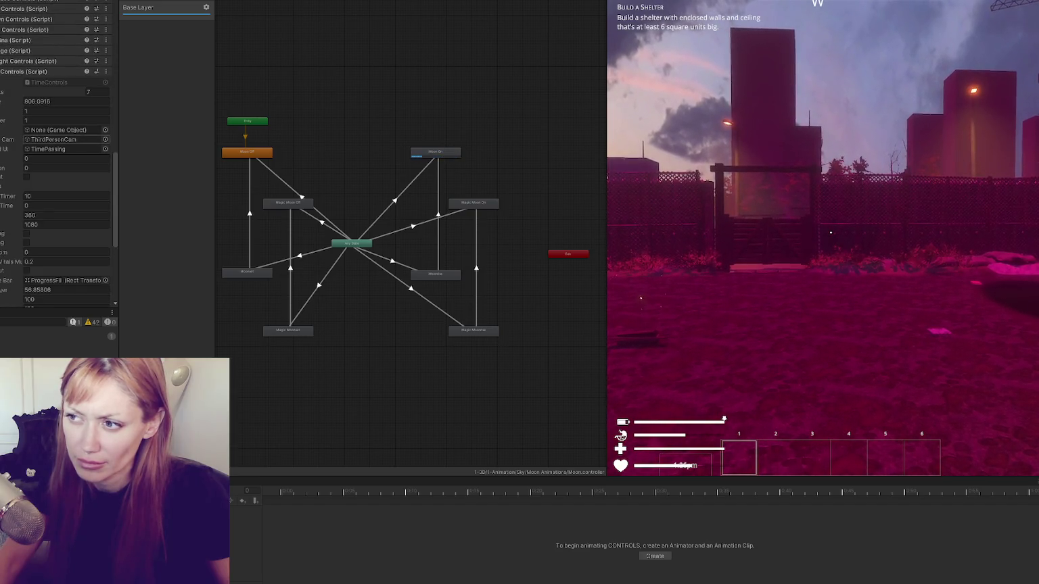
pyautogui.click(53, 121)
pyautogui.write('30')
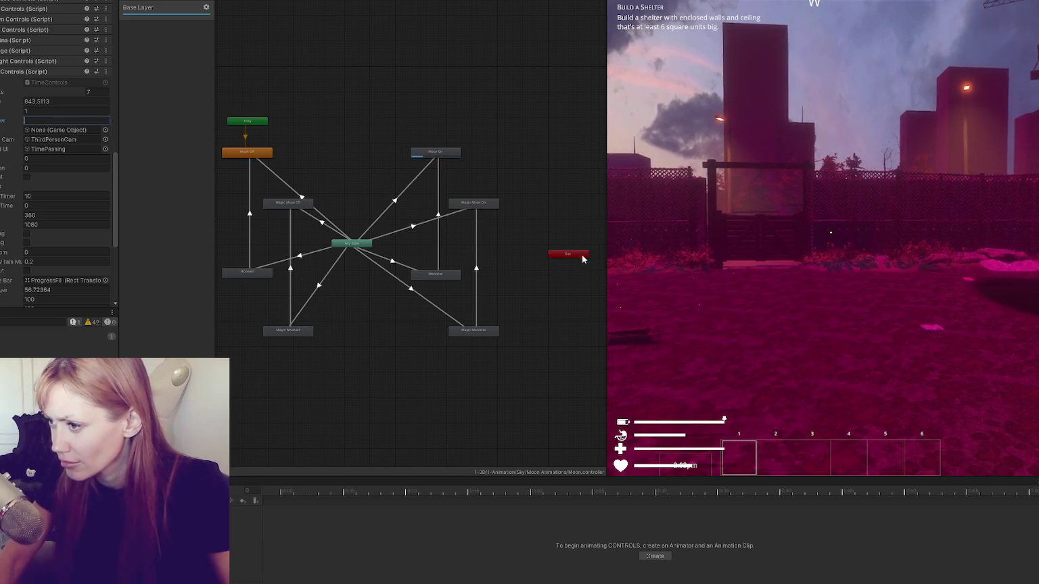
pyautogui.moveTo(606, 269); pyautogui.dragTo(554, 268)
pyautogui.click(73, 120)
pyautogui.write('30')
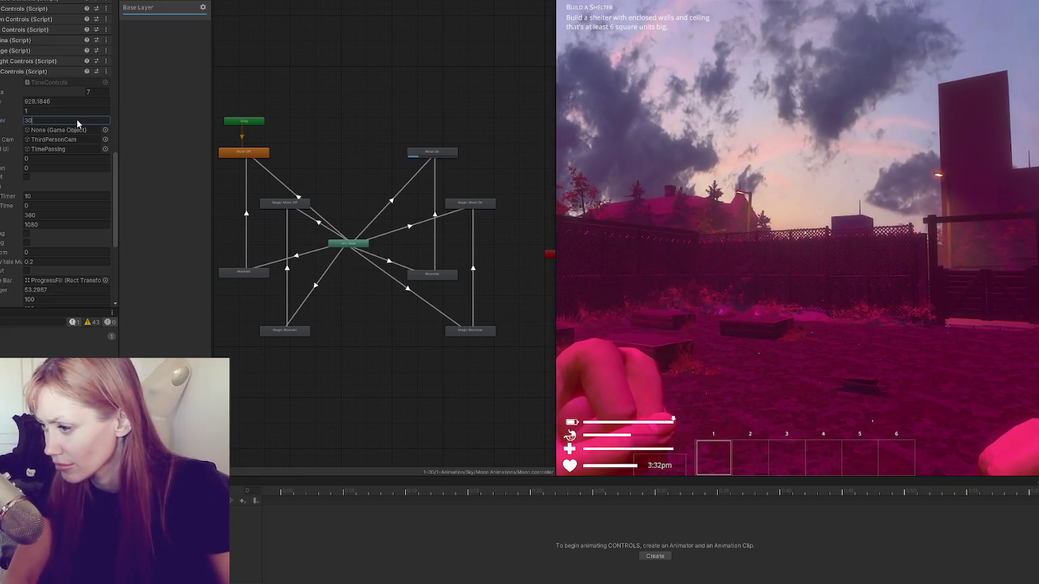
pyautogui.press('BackSpace')
pyautogui.press('BackSpace')
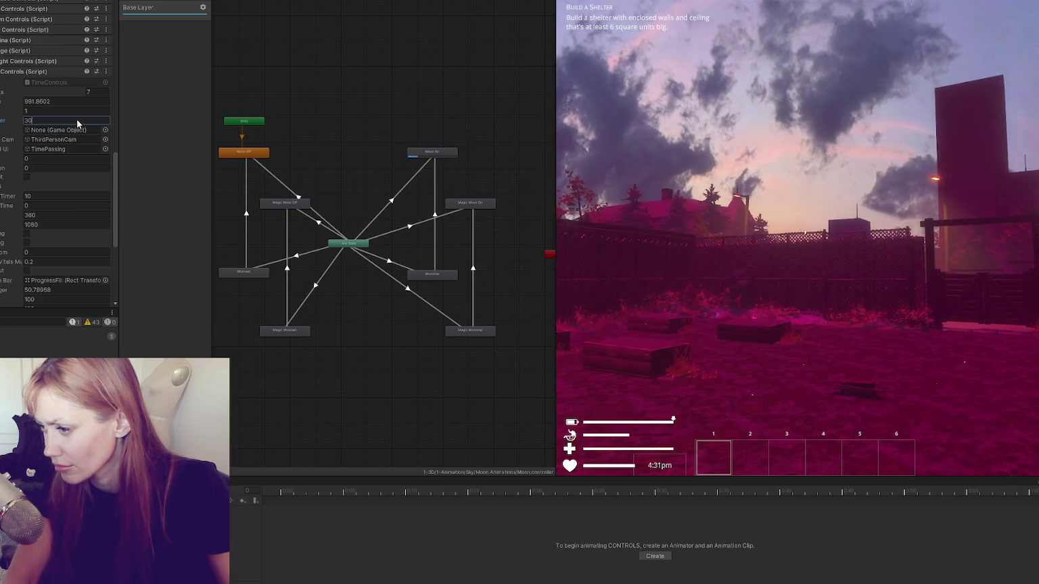
pyautogui.write('1')
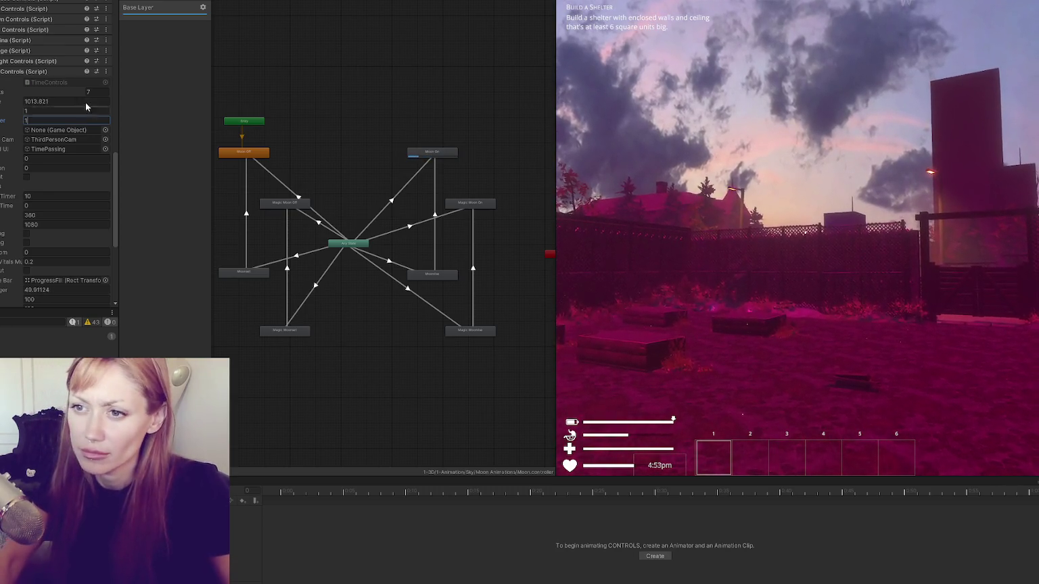
# Select the Moon object, pause the game, and select CrossFade on line 151 of DaylightControls.cs
pyautogui.click(262, 130)
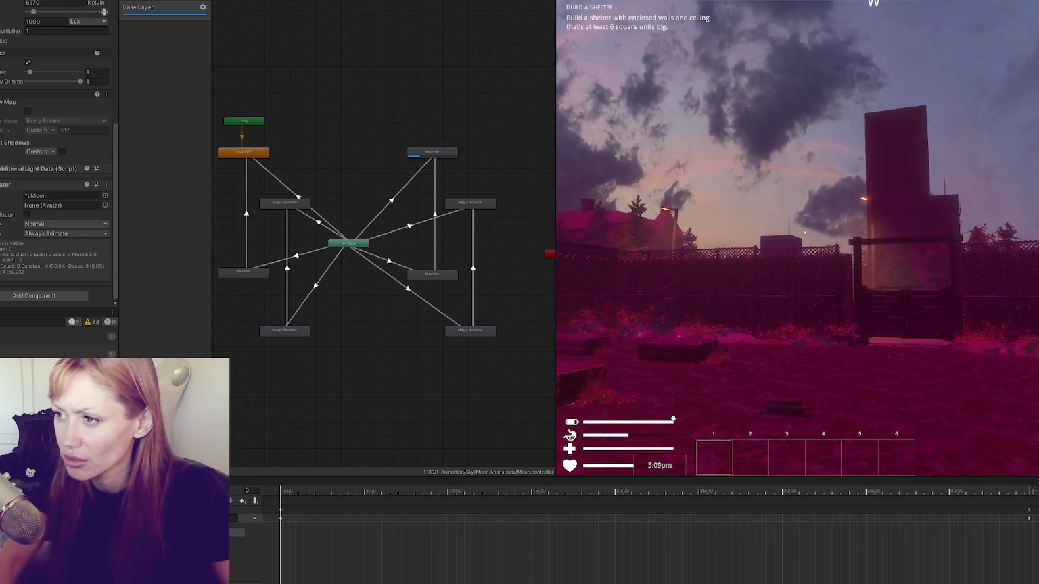
pyautogui.press('Escape')
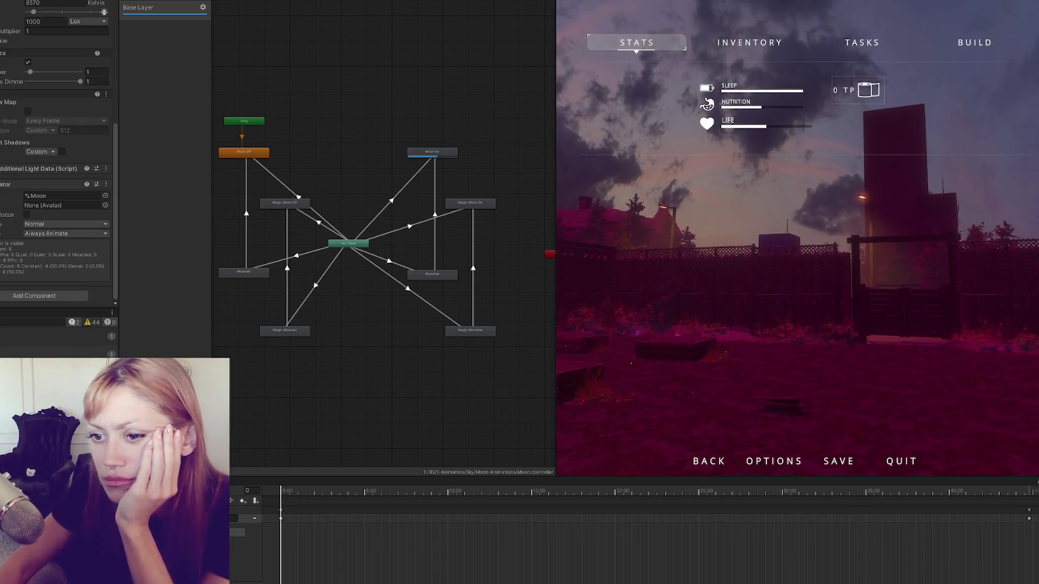
pyautogui.click(54, 352)
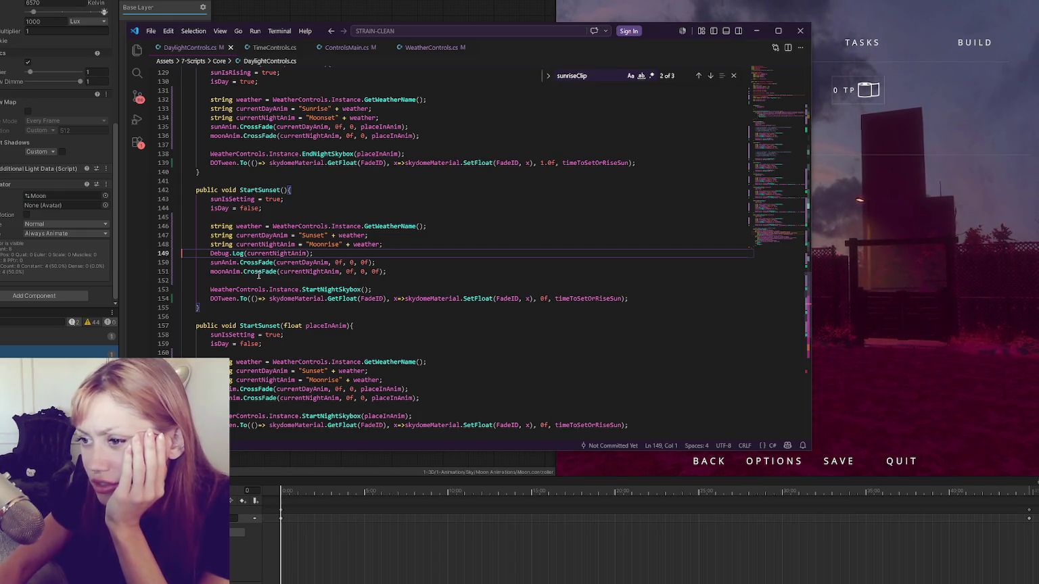
pyautogui.doubleClick(259, 273)
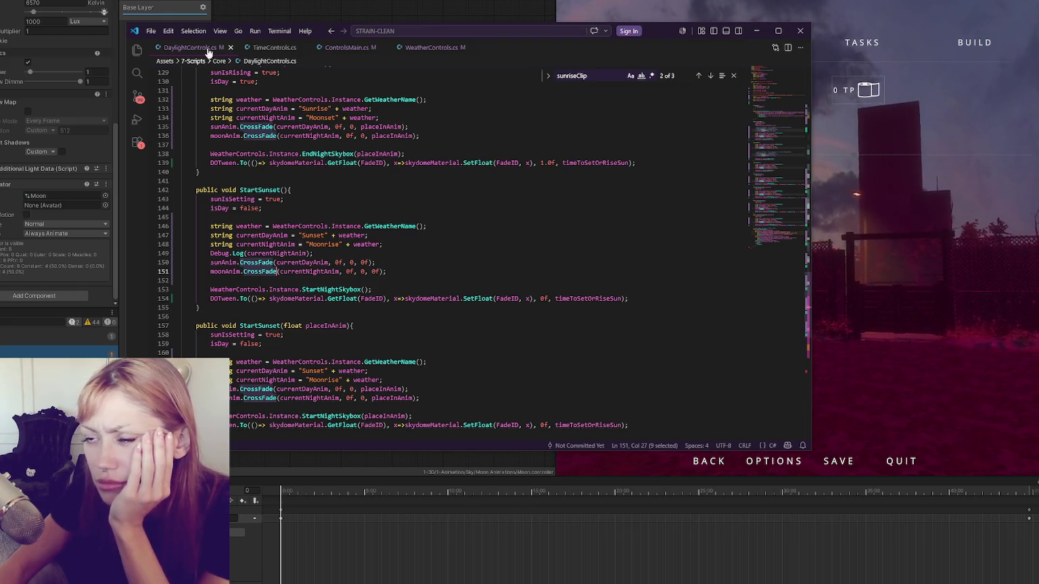
# Switch between DaylightControls.cs and Unity, ending on the Moon Animator graph
pyautogui.hotkey('alt', 'Tab')
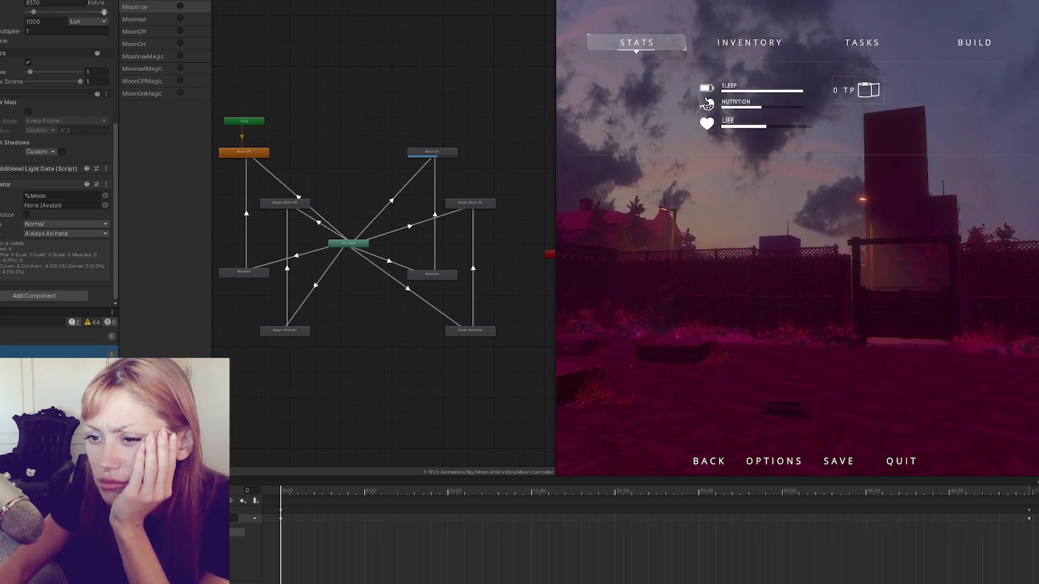
pyautogui.hotkey('alt', 'Tab')
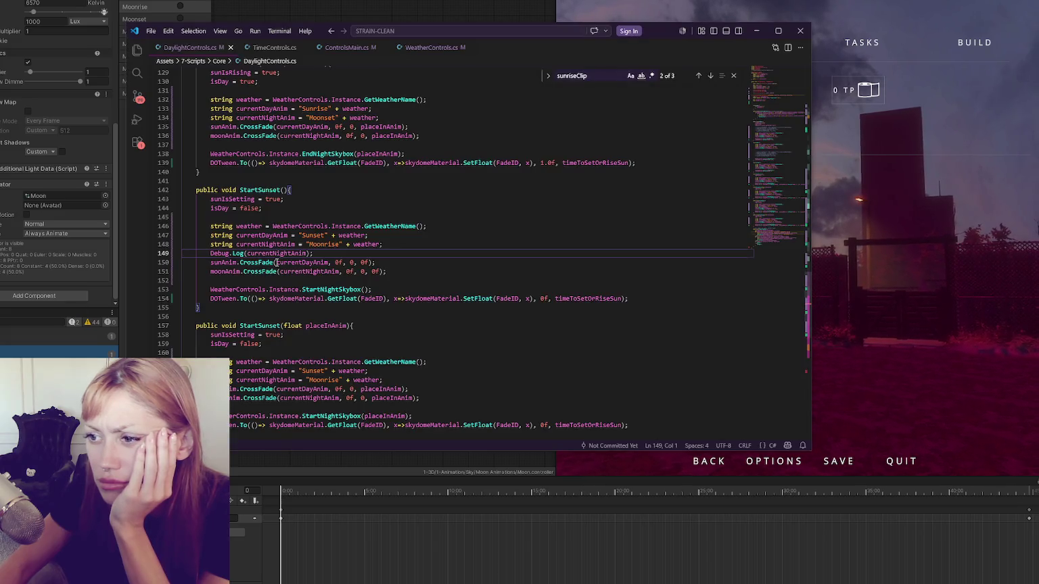
pyautogui.hotkey('alt', 'Tab')
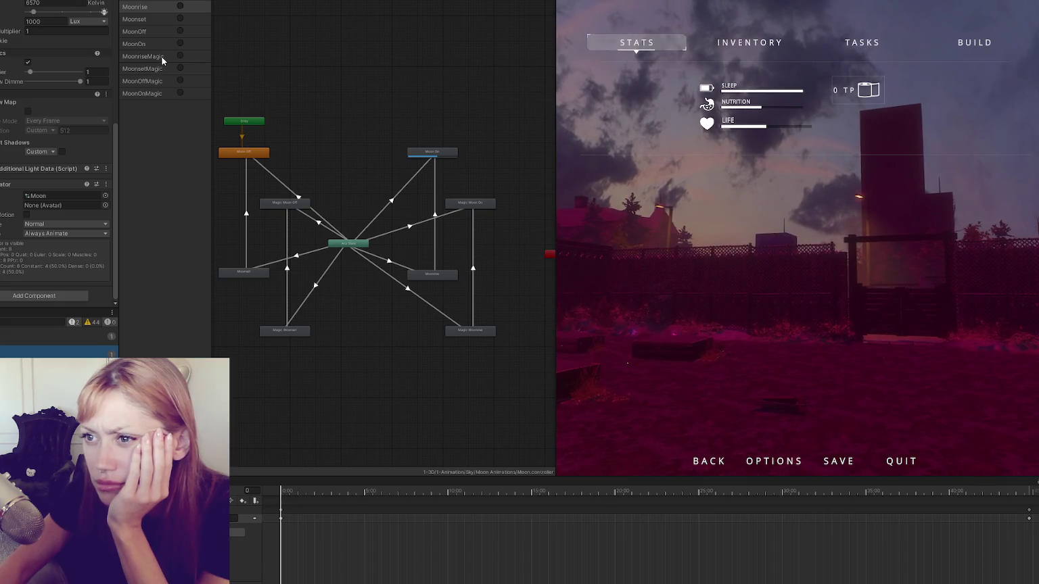
# Inspect the MoonriseMagic trigger parameter, then return to DaylightControls.cs
pyautogui.click(165, 57)
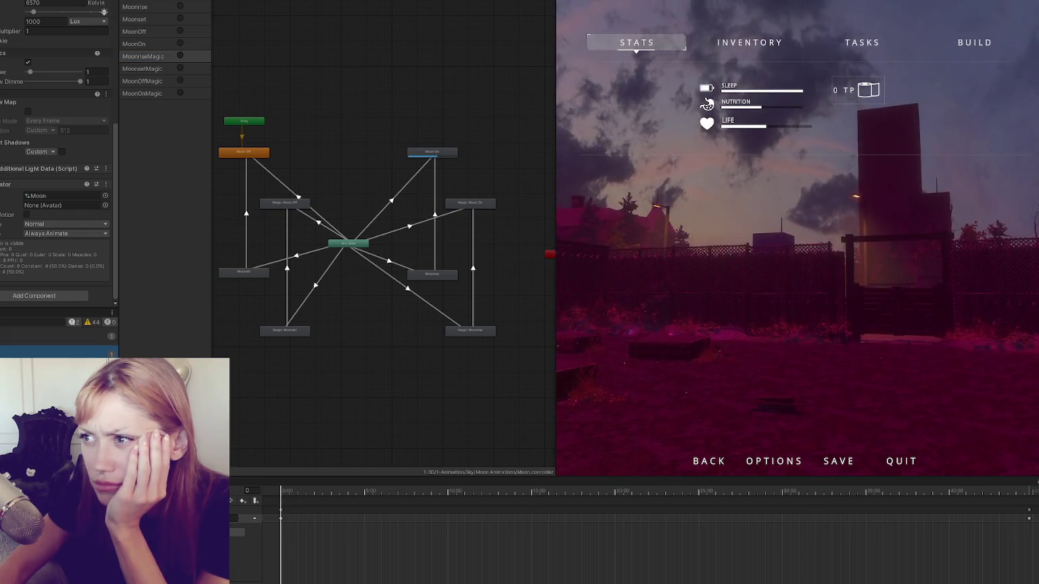
pyautogui.hotkey('alt', 'Tab')
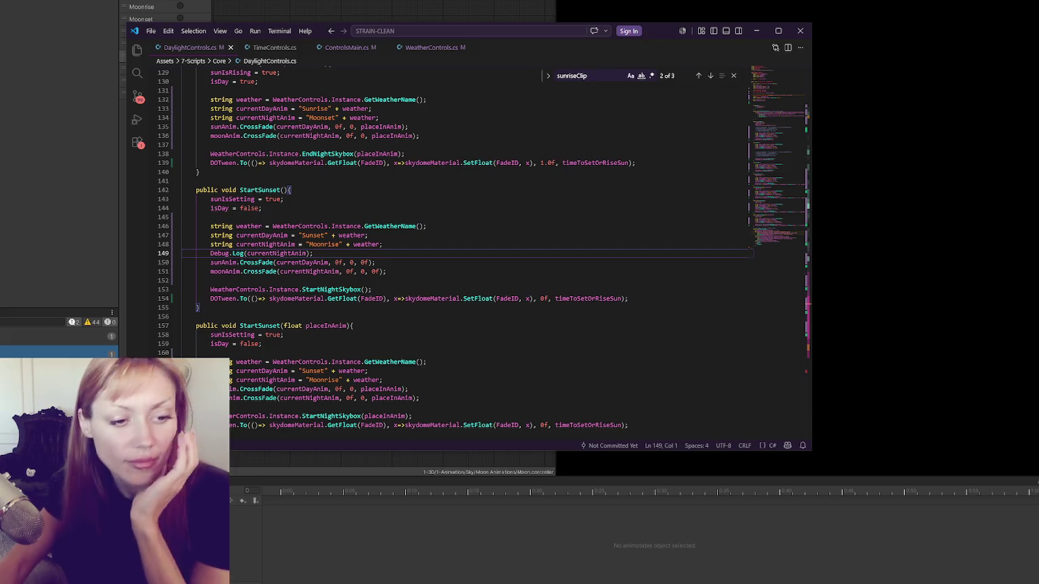
# Find PlayerControls in the Project search and open it in VS Code at its SetTrigger calls
pyautogui.click(304, 218)
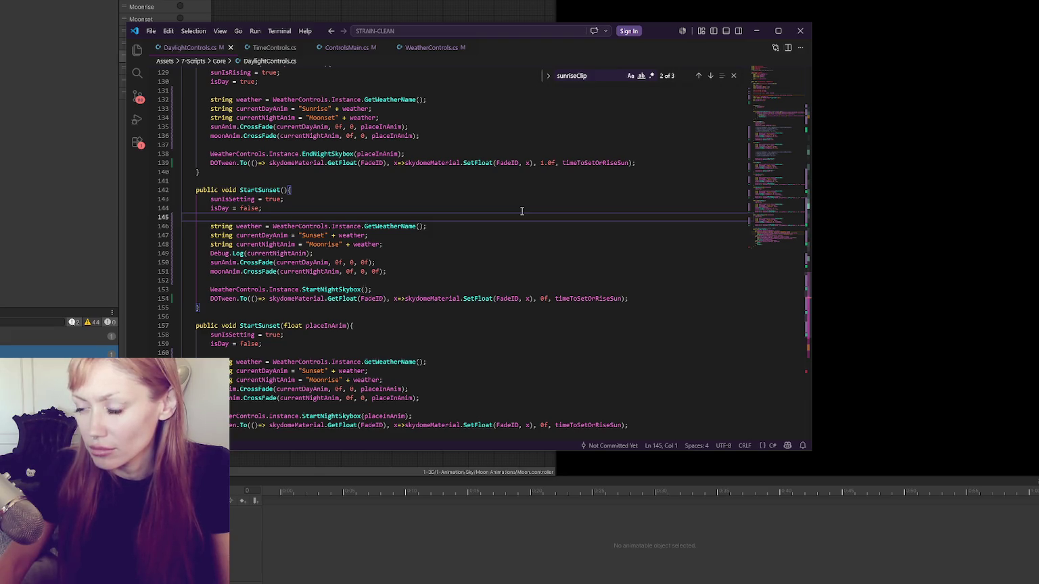
pyautogui.hotkey('alt', 'Tab')
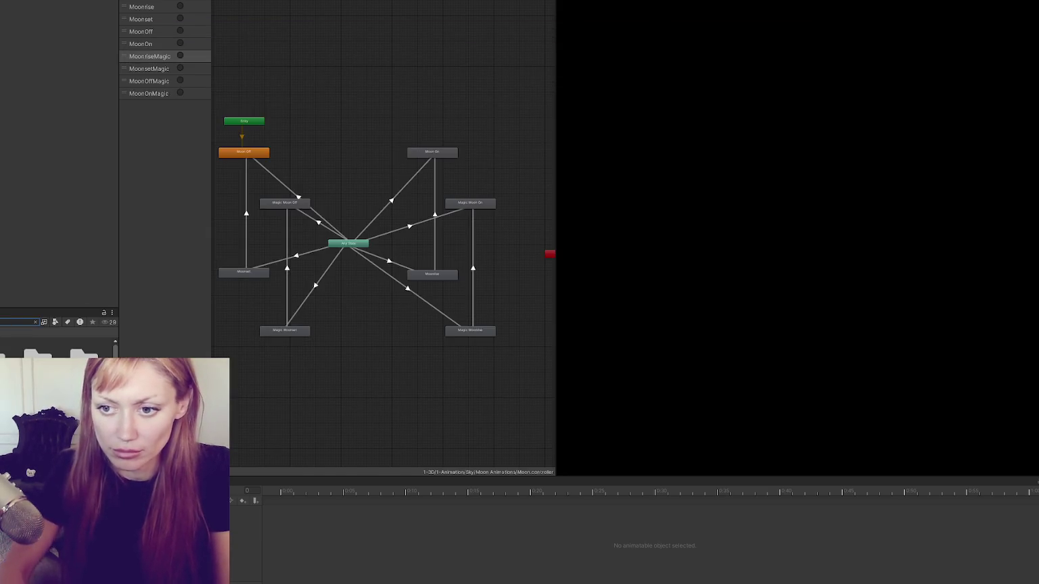
pyautogui.hotkey('ctrl', 'v')
pyautogui.hotkey('alt', 'Tab')
pyautogui.scroll(-5, 302, 221)
pyautogui.scroll(-20, 302, 221)
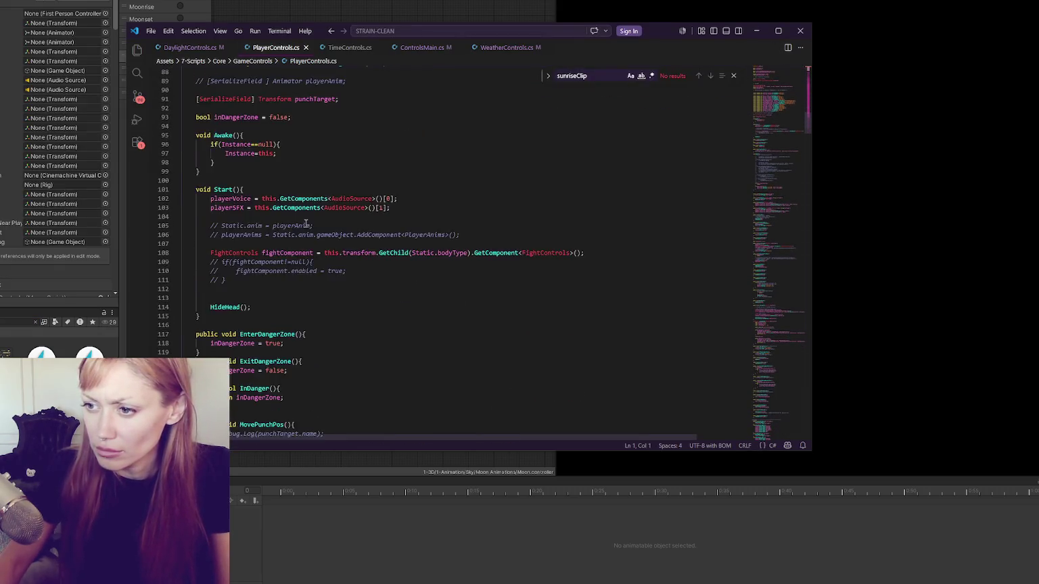
pyautogui.scroll(-20, 307, 225)
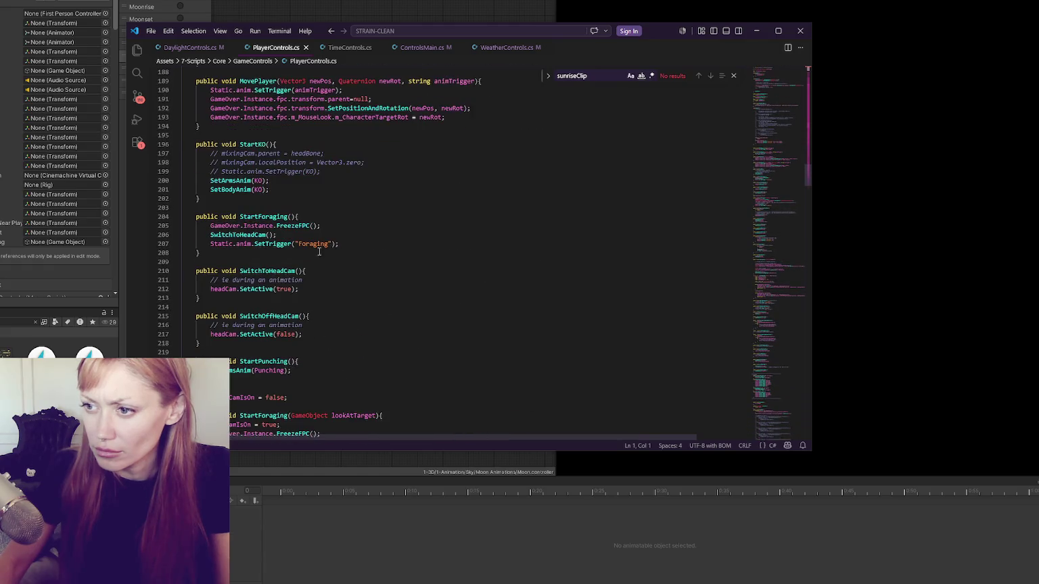
# Return to DaylightControls.cs and place the caret on line 156 below StartSunset
pyautogui.click(190, 47)
pyautogui.click(419, 263)
pyautogui.click(425, 312)
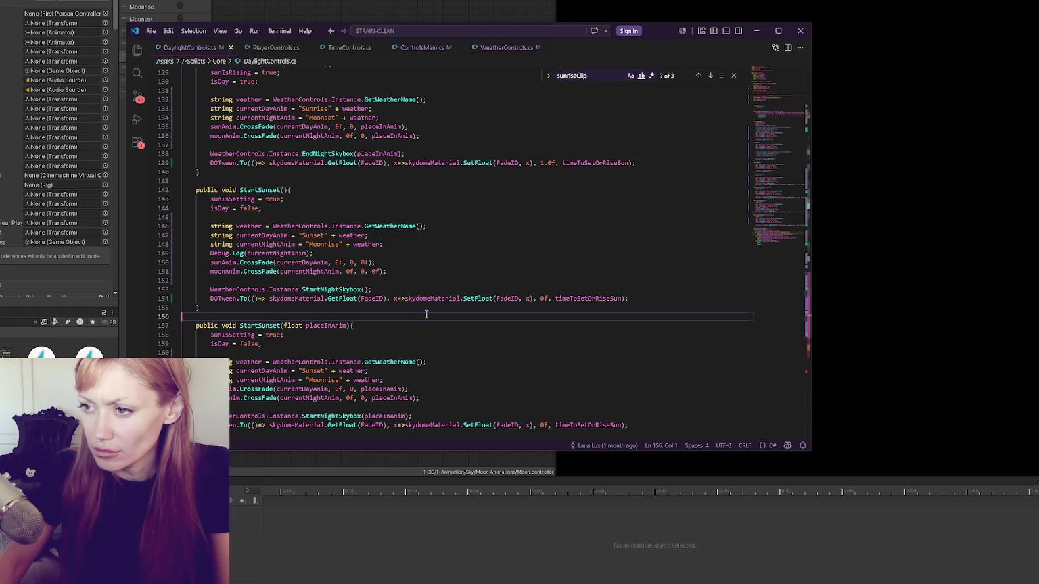
# Add an empty method void SetMoonAnim(string triggerName) below StartSunset
pyautogui.press('Return')
pyautogui.press('Return')
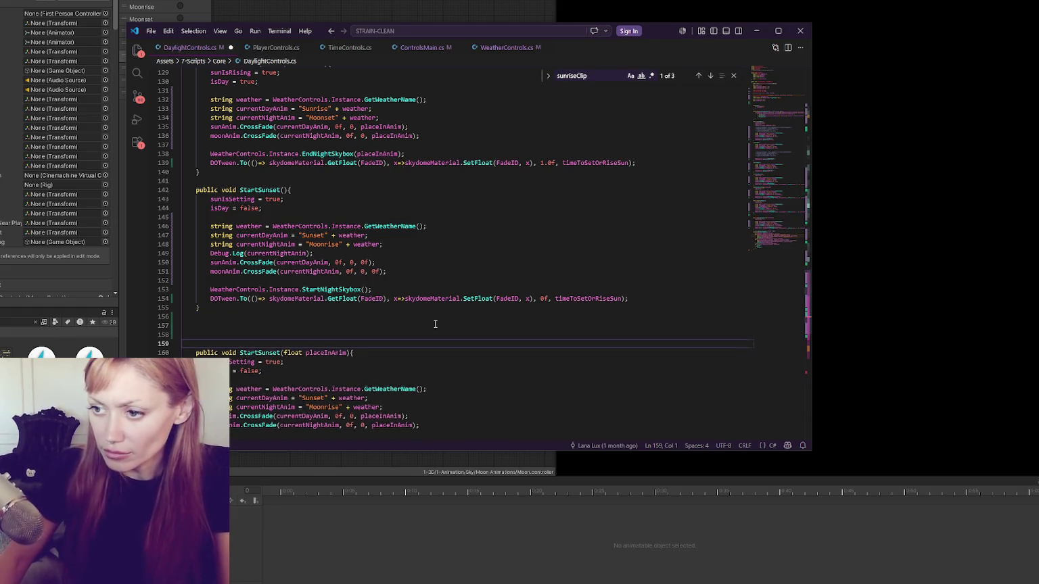
pyautogui.write('pvoid S')
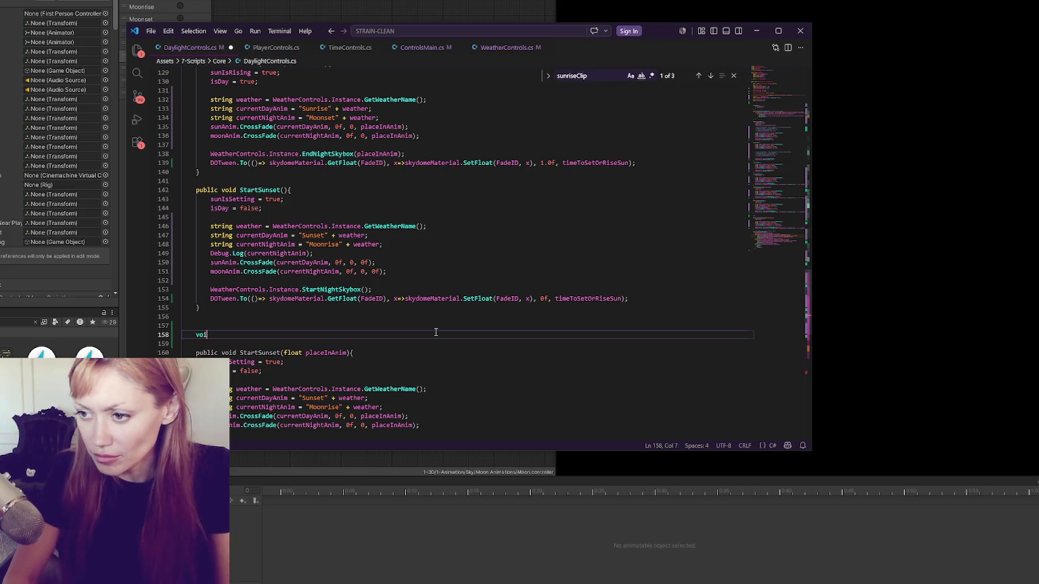
pyautogui.write('etMoon')
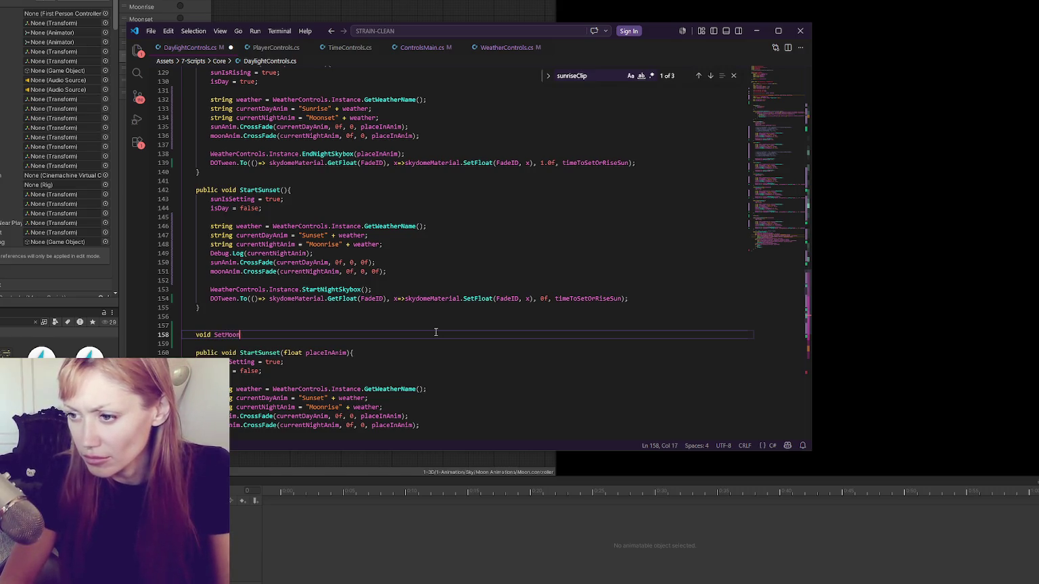
pyautogui.write('Anim(){')
pyautogui.press('Return')
pyautogui.press('Return')
pyautogui.write('}')
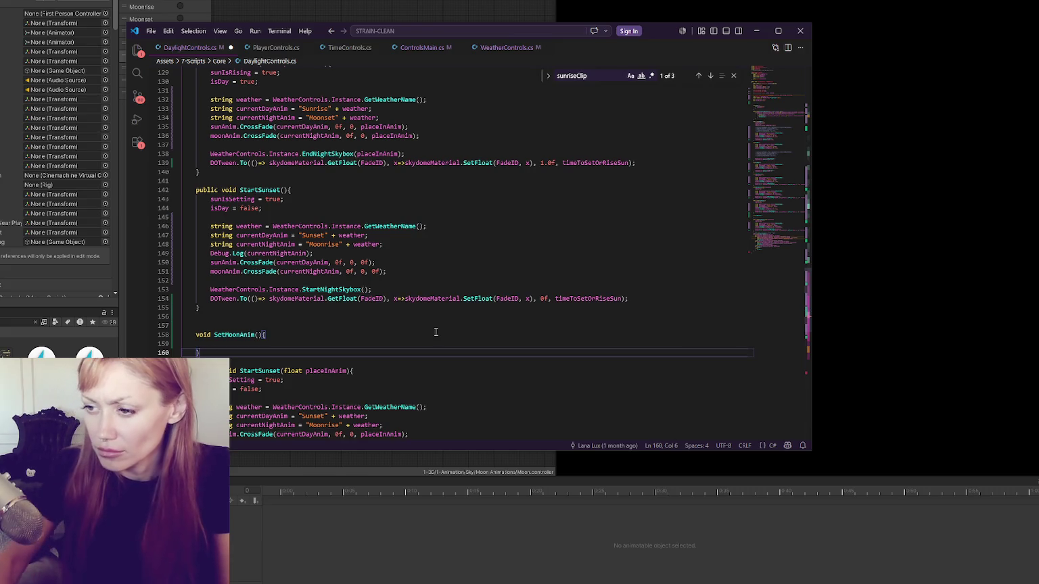
pyautogui.click(258, 336)
pyautogui.write('string anim')
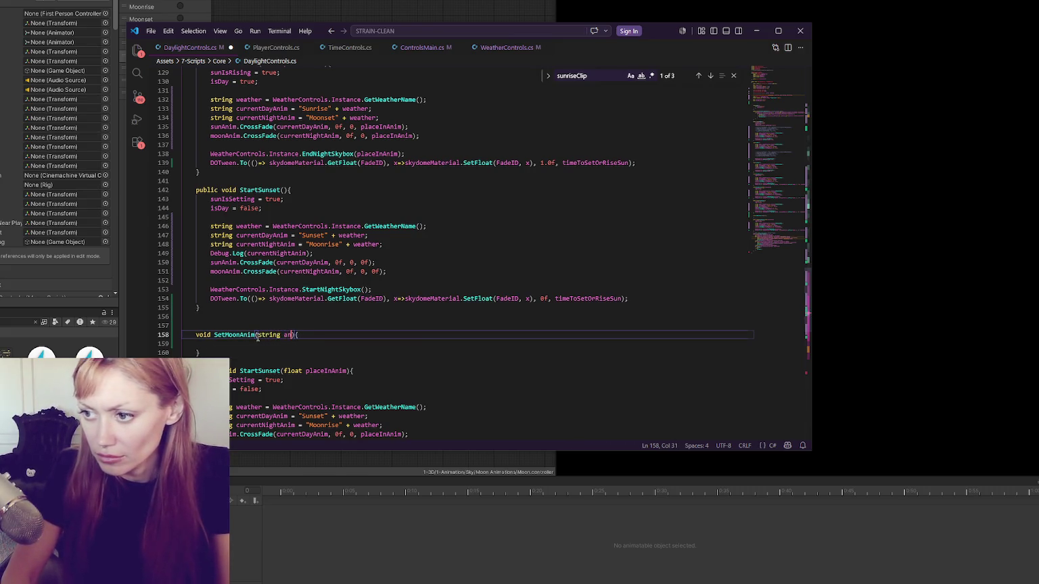
pyautogui.press('BackSpace')
pyautogui.press('BackSpace')
pyautogui.press('BackSpace')
pyautogui.write('cli')
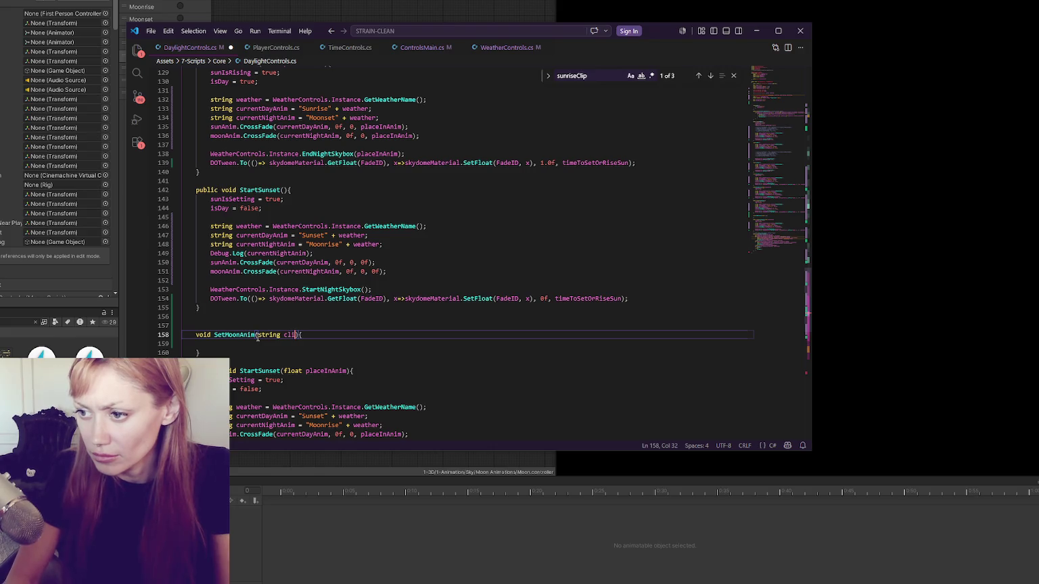
pyautogui.press('BackSpace')
pyautogui.press('BackSpace')
pyautogui.press('BackSpace')
pyautogui.write('triggerName')
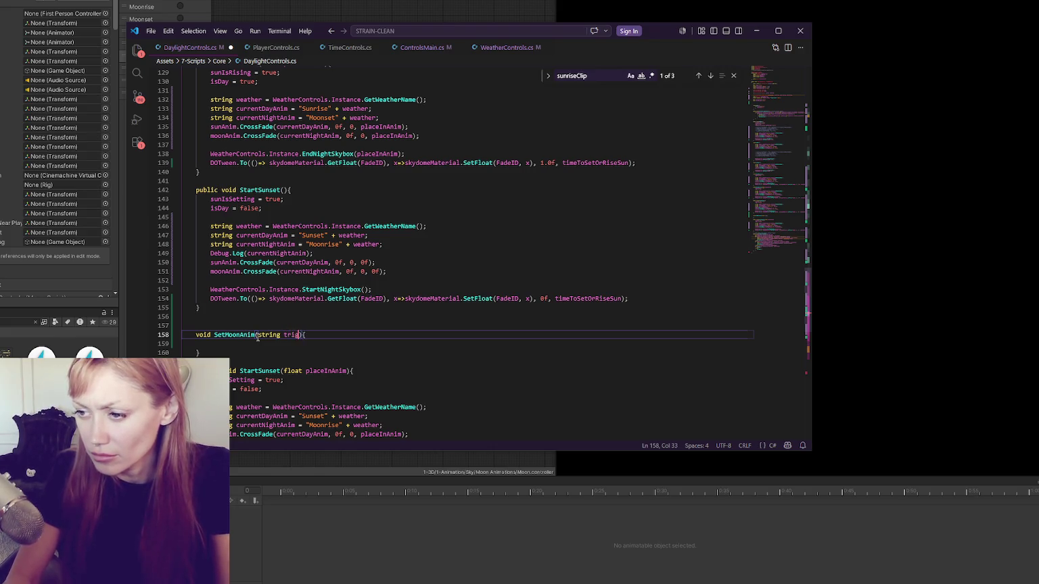
pyautogui.click(259, 345)
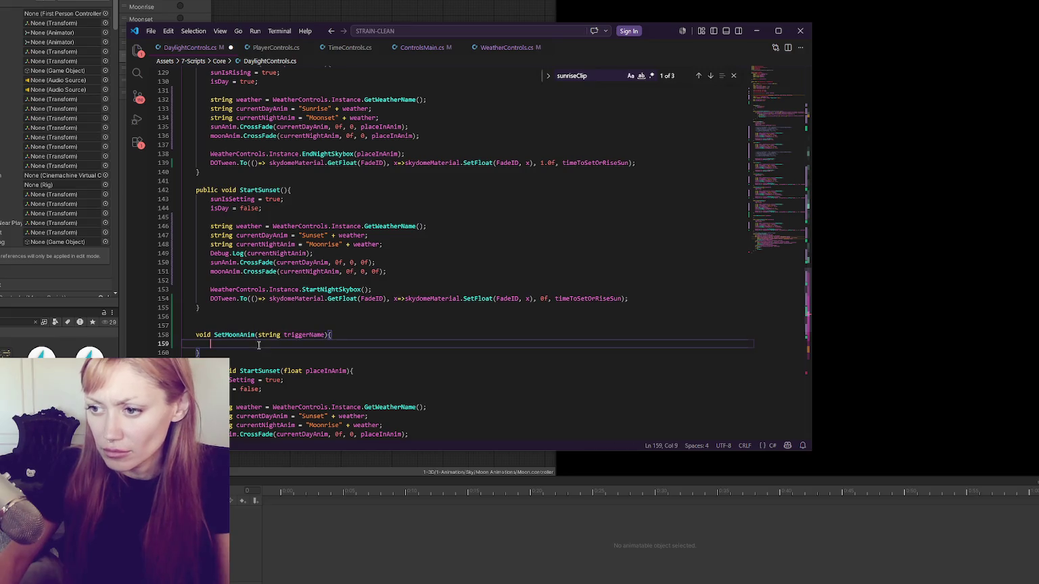
# Fill SetMoonAnim with moonAnim.ResetTrigger() and a SetTrigger(triggerName) line
pyautogui.doubleClick(233, 270)
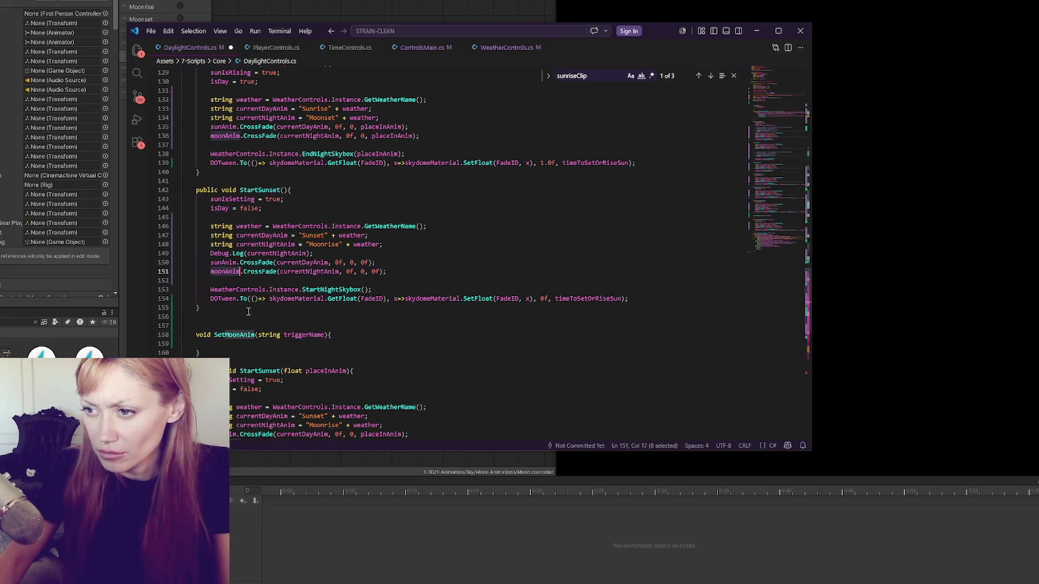
pyautogui.click(257, 345)
pyautogui.write('moonAnim')
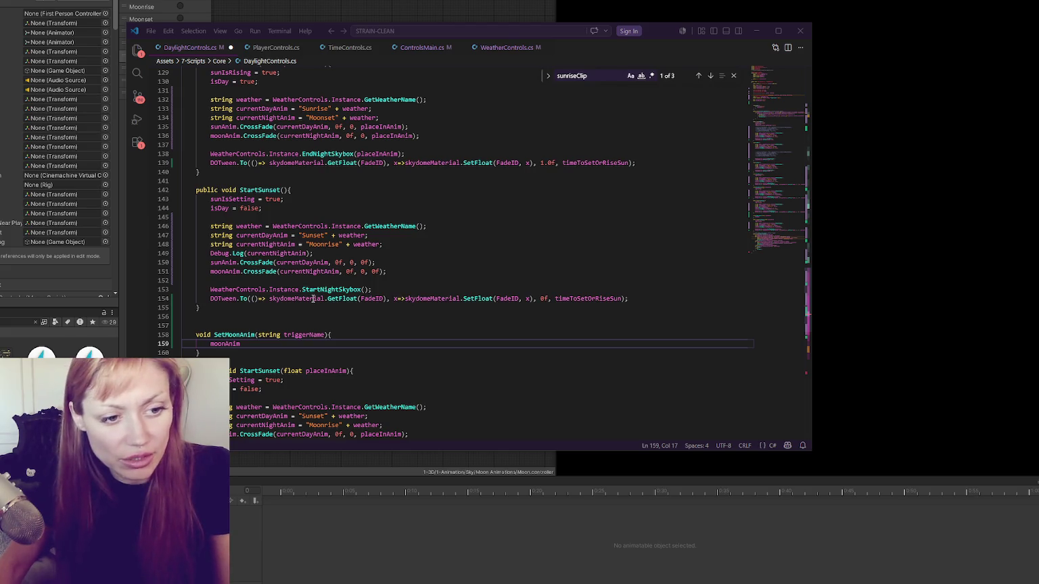
pyautogui.click(321, 341)
pyautogui.write('.Res')
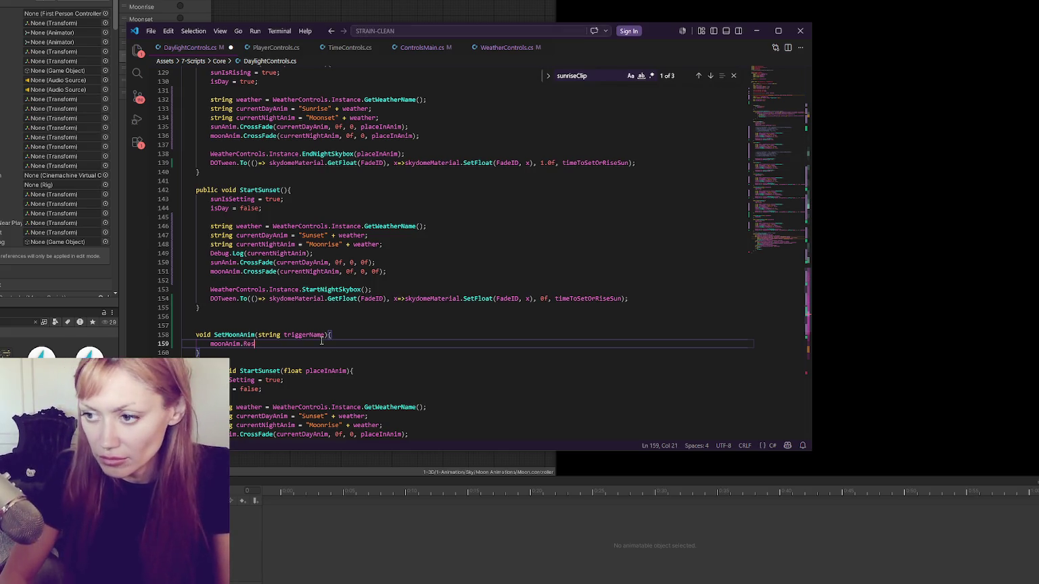
pyautogui.write('etTrigger();')
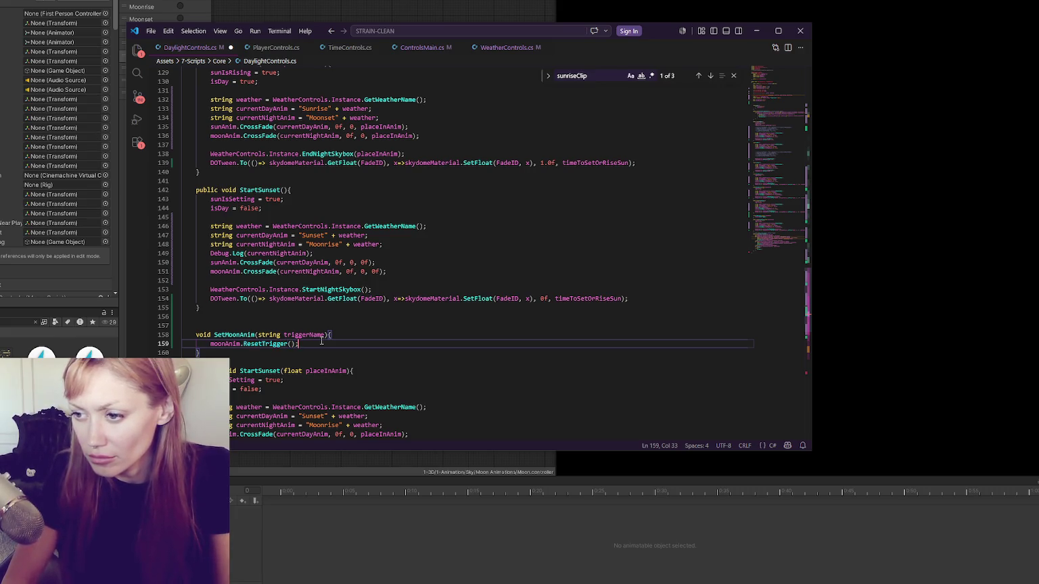
pyautogui.press('Return')
pyautogui.write('mo')
pyautogui.write('etTrigger(')
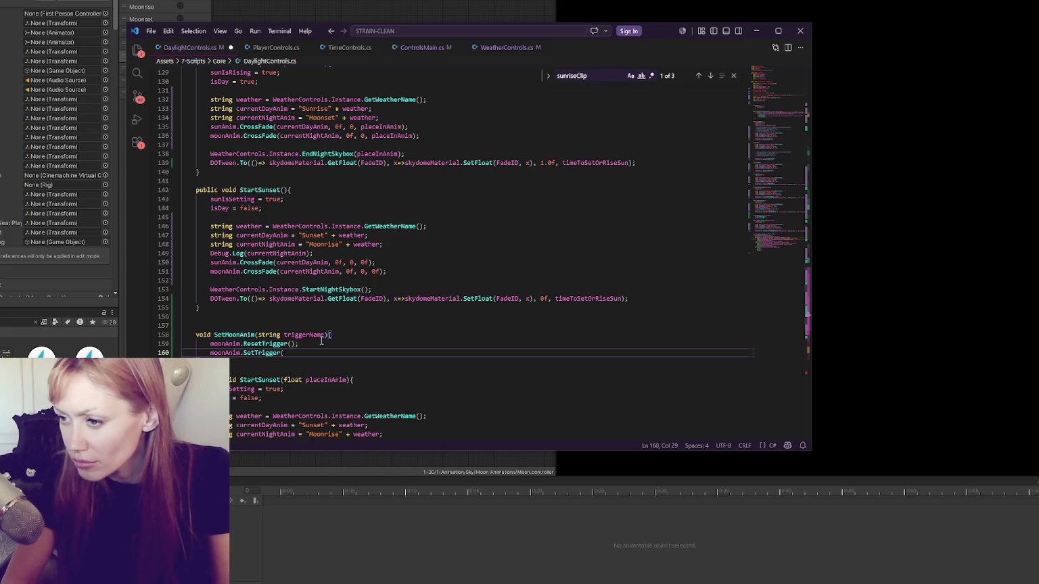
pyautogui.write('e);')
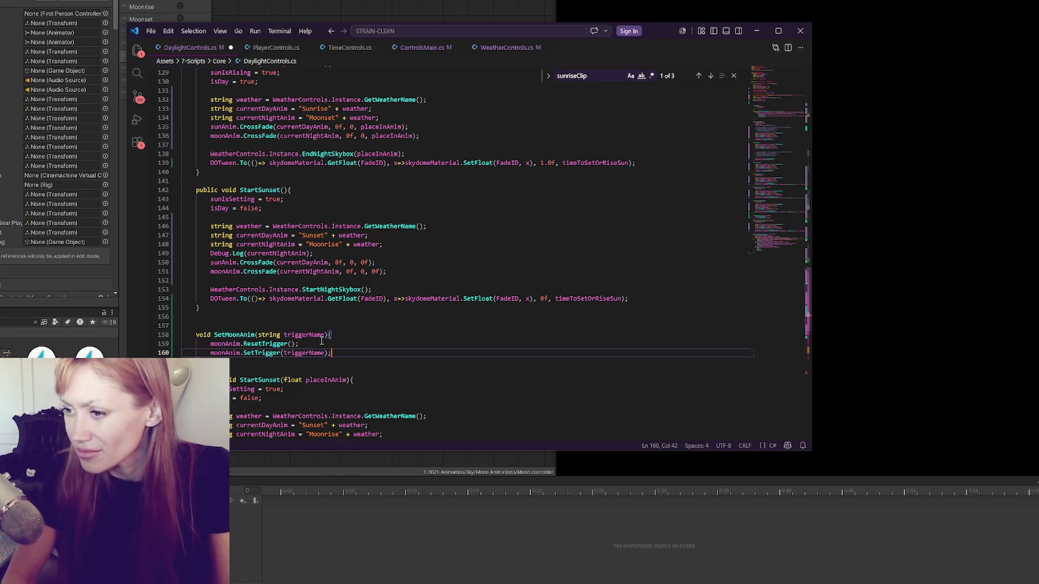
pyautogui.press('Up')
pyautogui.press('Left')
pyautogui.press('Left')
# Duplicate the ResetTrigger line for each trigger, giving the first two MoonOn and MoonOff placeholders
pyautogui.press('End')
pyautogui.hotkey('shift', 'alt', 'Down')
pyautogui.hotkey('shift', 'alt', 'Down')
pyautogui.hotkey('shift', 'alt', 'Down')
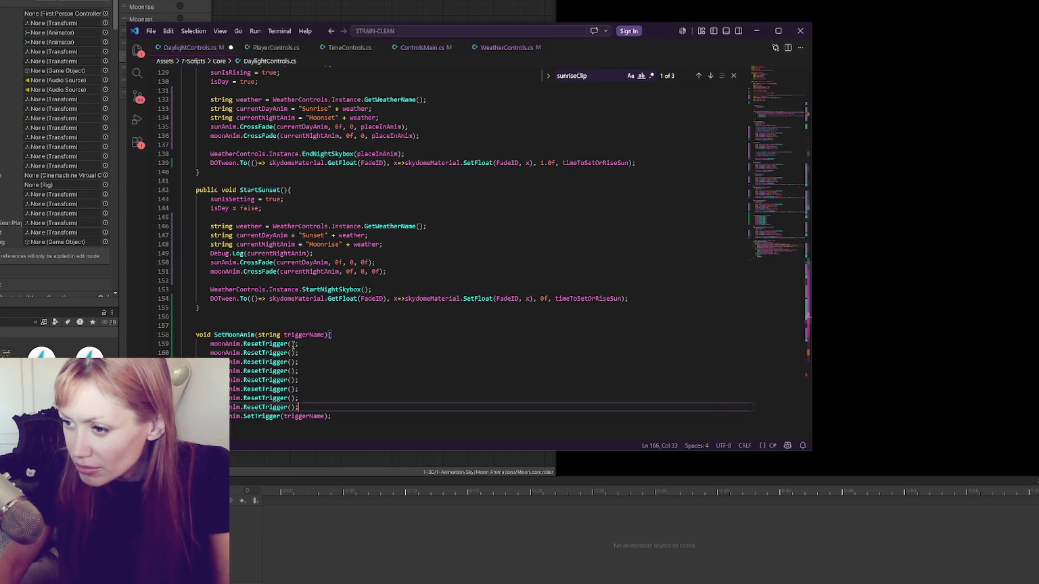
pyautogui.click(292, 343)
pyautogui.write('MoonOn')
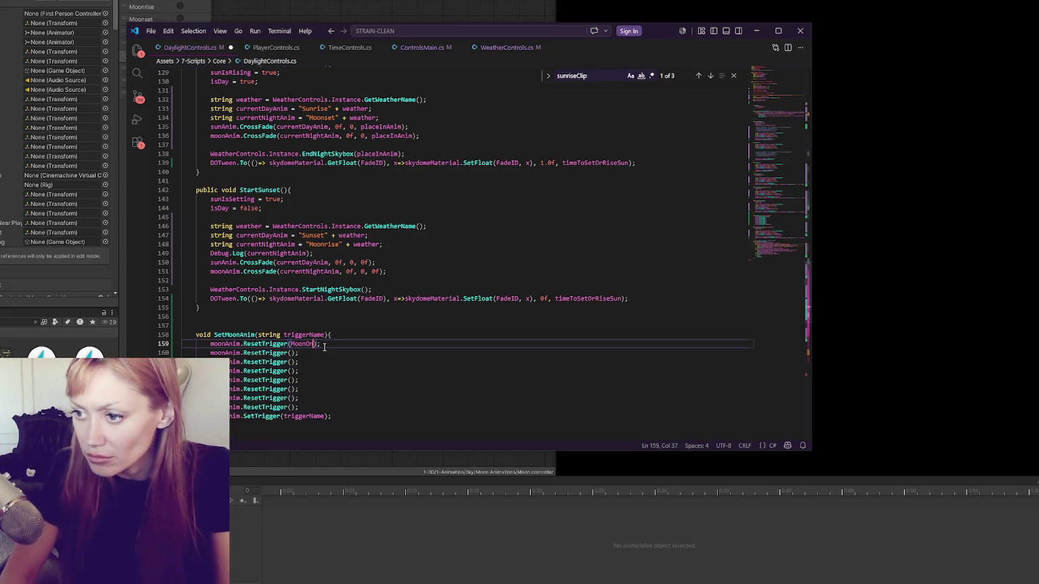
pyautogui.click(292, 353)
pyautogui.write('MoonOff')
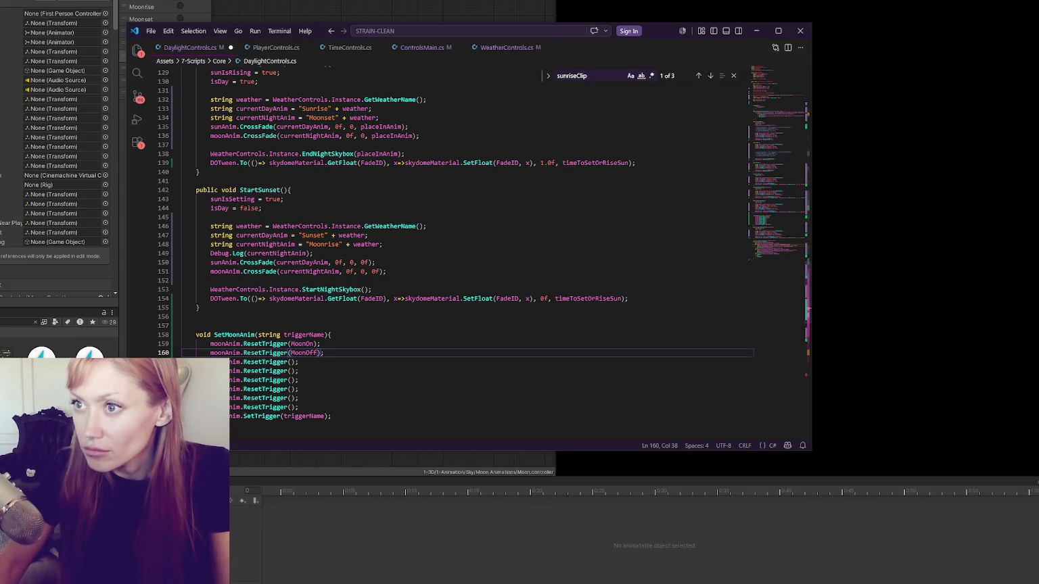
pyautogui.click(203, 2)
pyautogui.hotkey('alt', 'Tab')
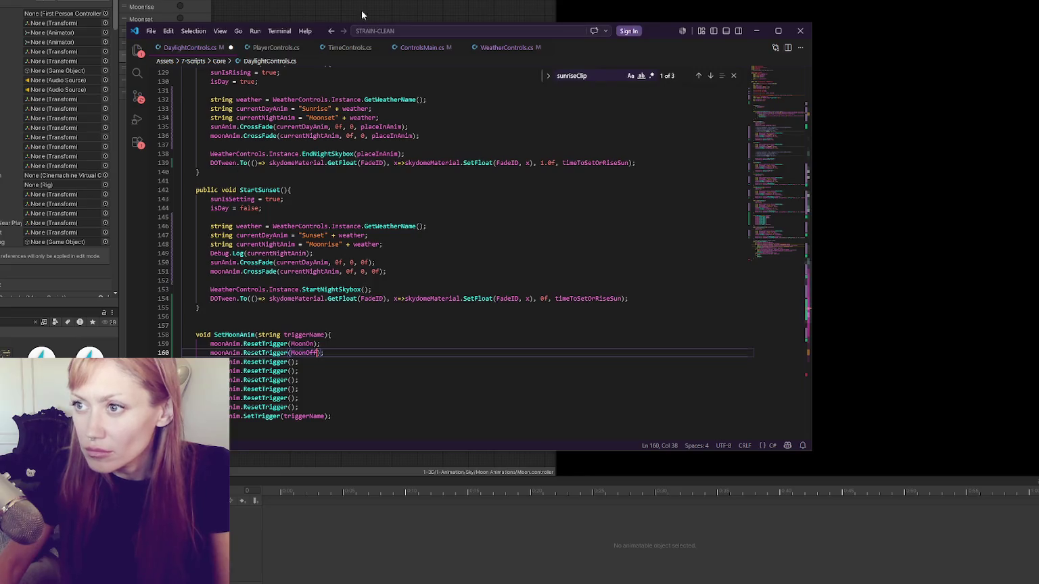
pyautogui.moveTo(321, 35); pyautogui.dragTo(384, 26)
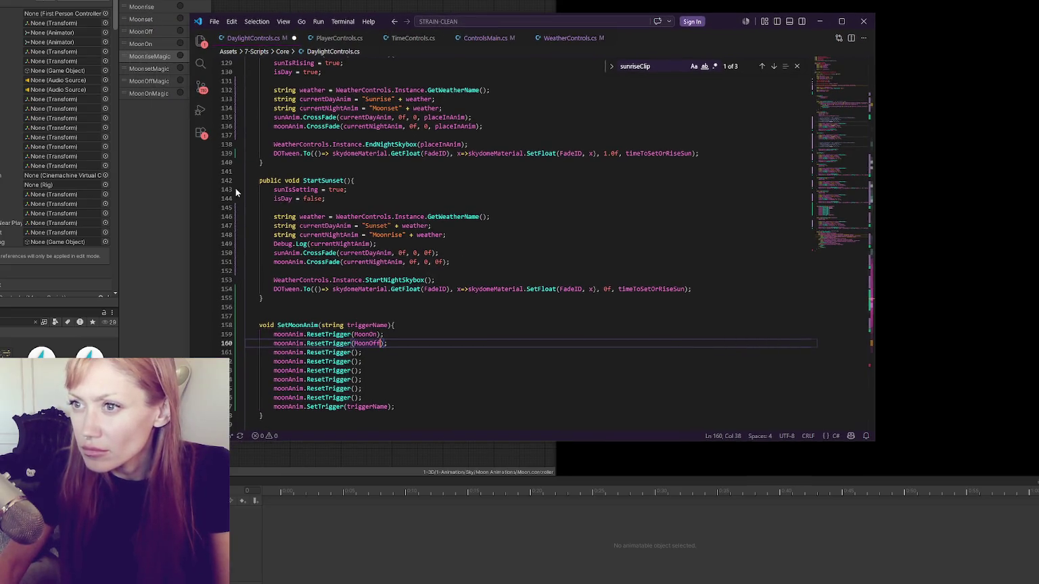
# Replace the placeholders with quoted "Moonrise" and "Moonset" names copied from StartSunset
pyautogui.click(353, 353)
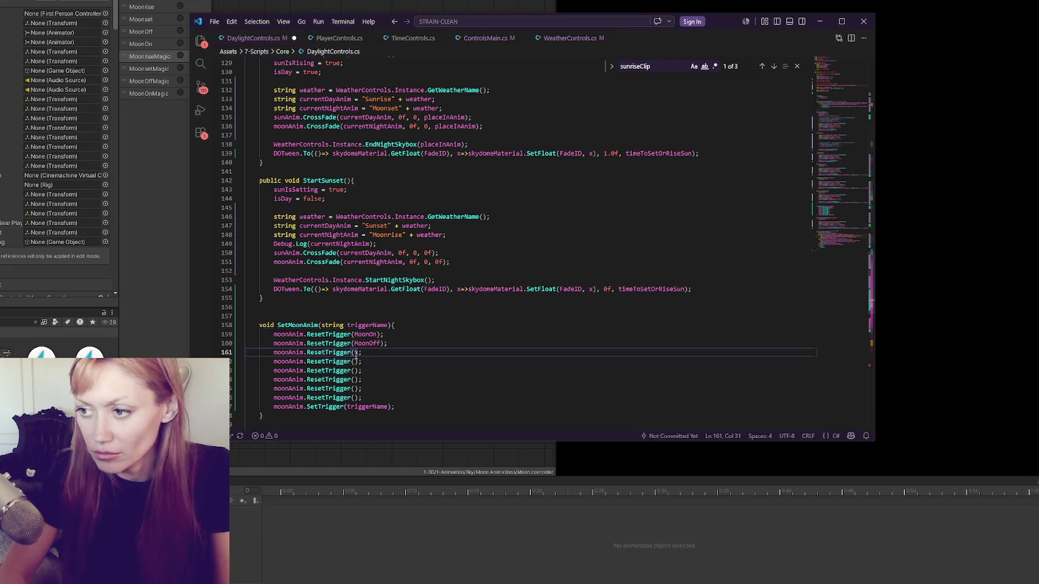
pyautogui.doubleClick(386, 235)
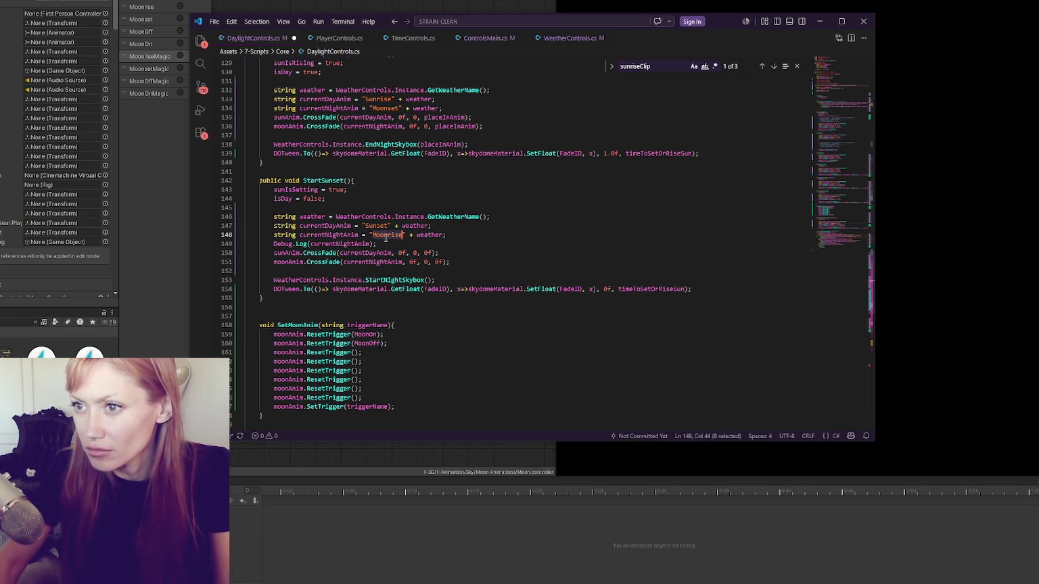
pyautogui.hotkey('ctrl', 'c')
pyautogui.doubleClick(366, 334)
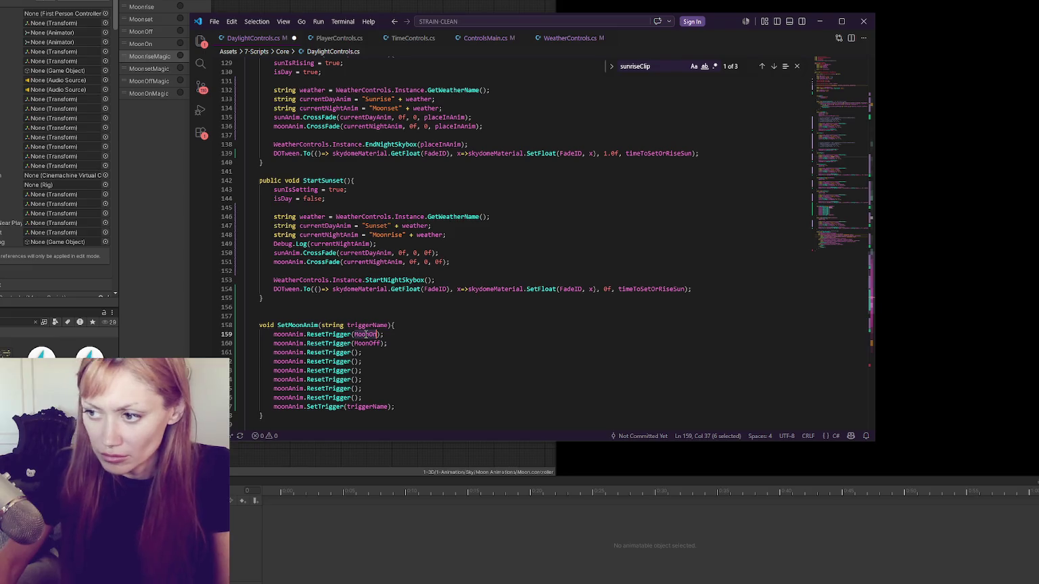
pyautogui.write('"')
pyautogui.hotkey('ctrl', 'v')
pyautogui.write('"')
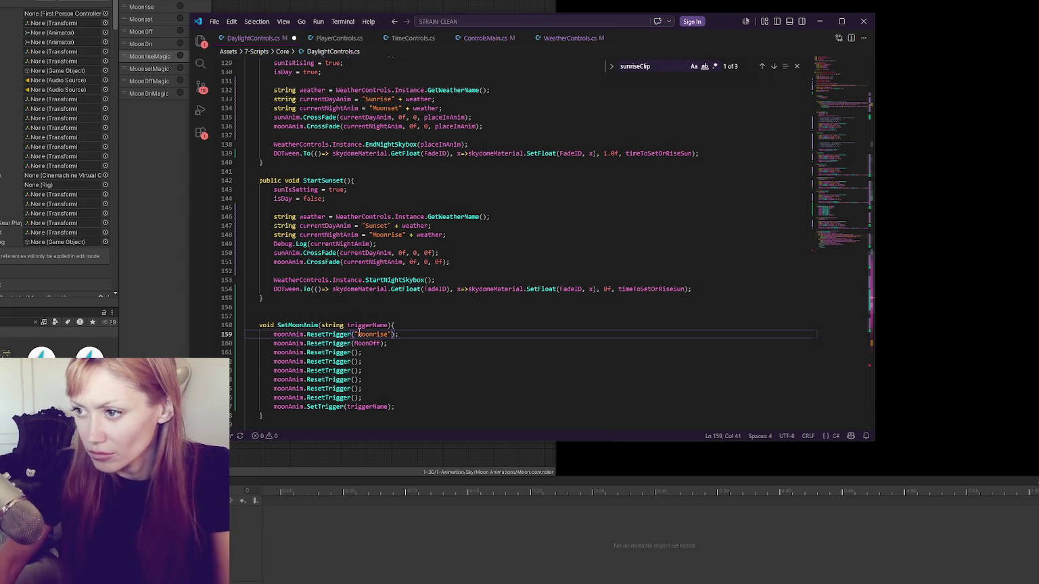
pyautogui.doubleClick(376, 108)
pyautogui.hotkey('ctrl', 'c')
pyautogui.doubleClick(367, 343)
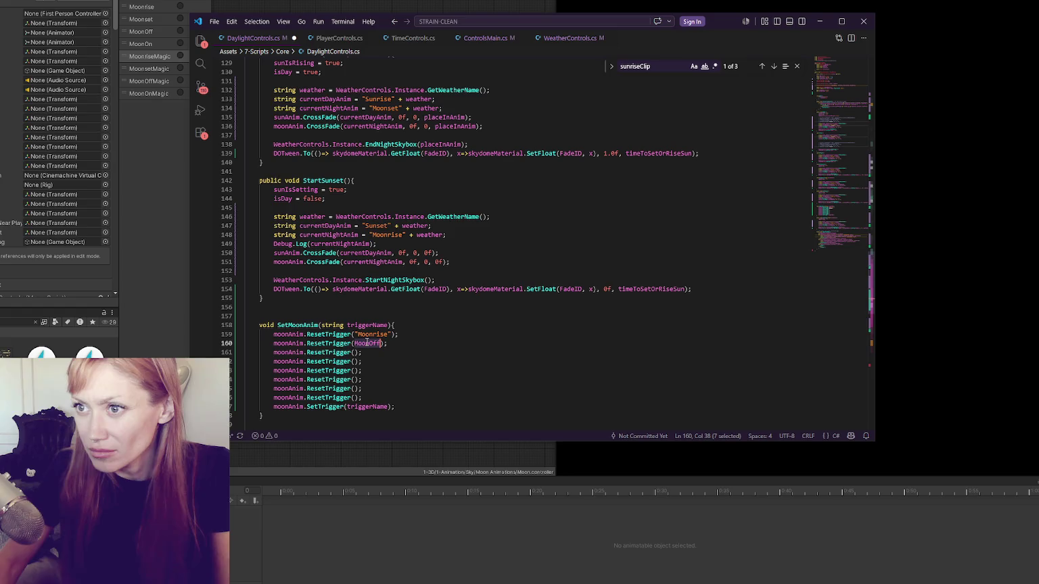
pyautogui.write('"')
pyautogui.hotkey('ctrl', 'v')
pyautogui.write('"')
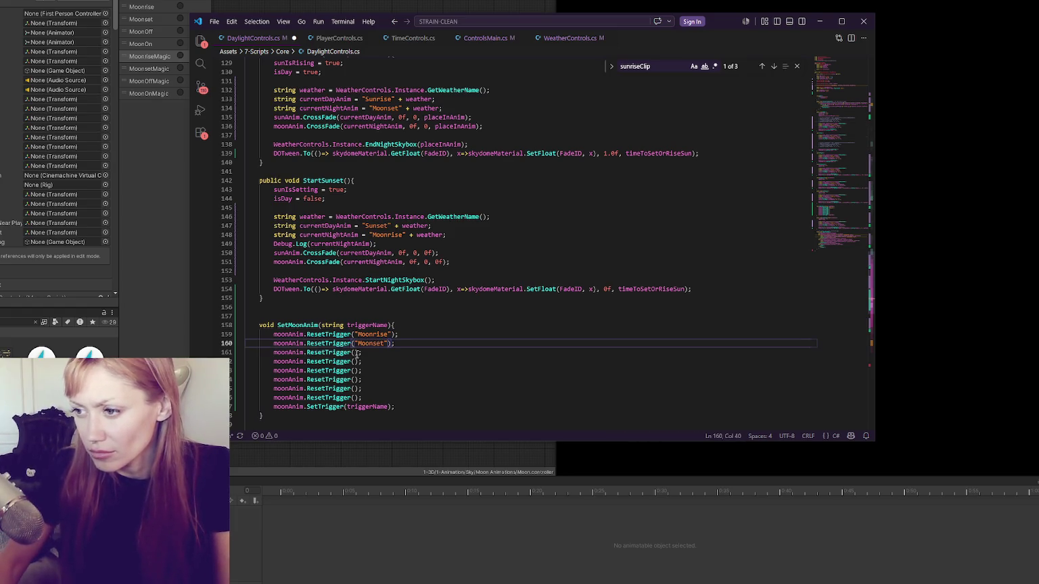
# Fill in the remaining moon trigger names through MoonOnMagic and save DaylightControls.cs
pyautogui.click(355, 355)
pyautogui.write('"MoonOff')
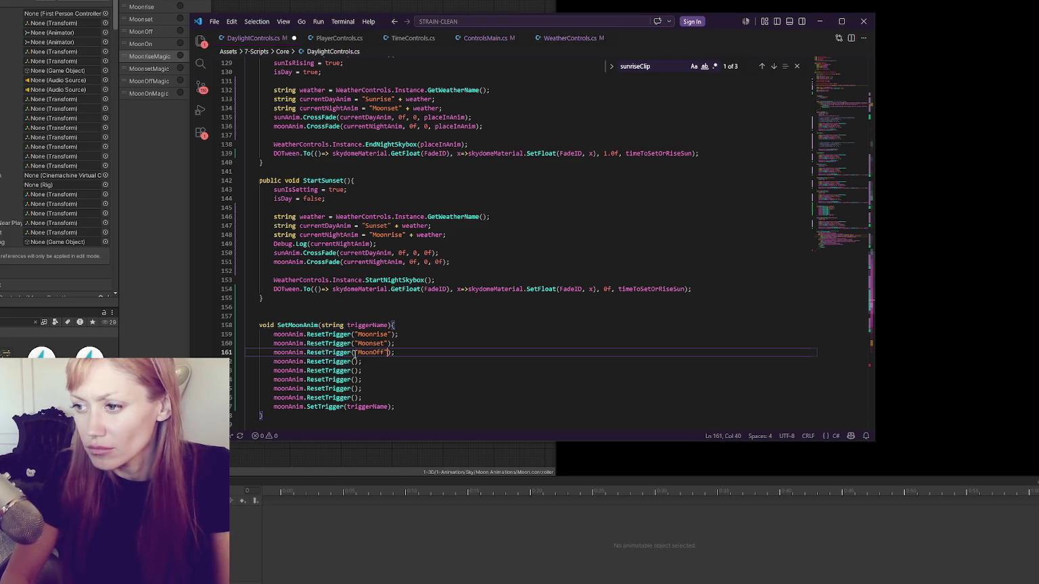
pyautogui.click(356, 362)
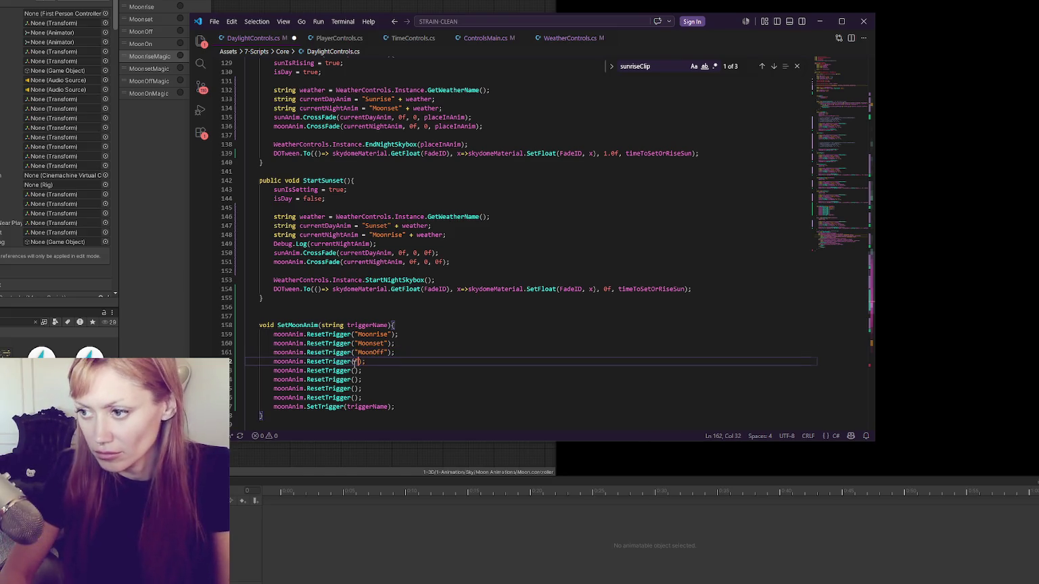
pyautogui.write('"')
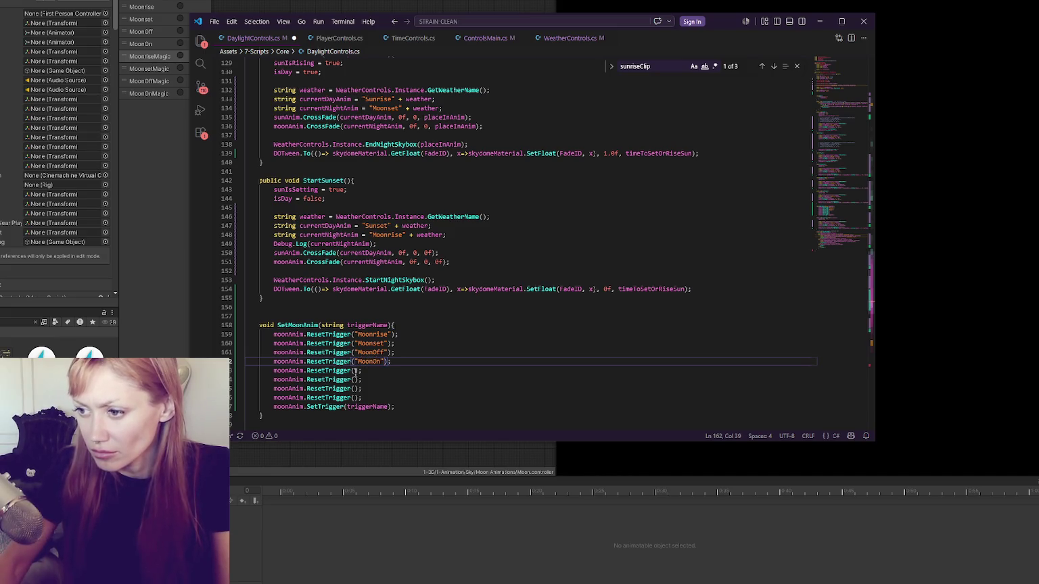
pyautogui.click(354, 371)
pyautogui.write('"MoonriseMagic')
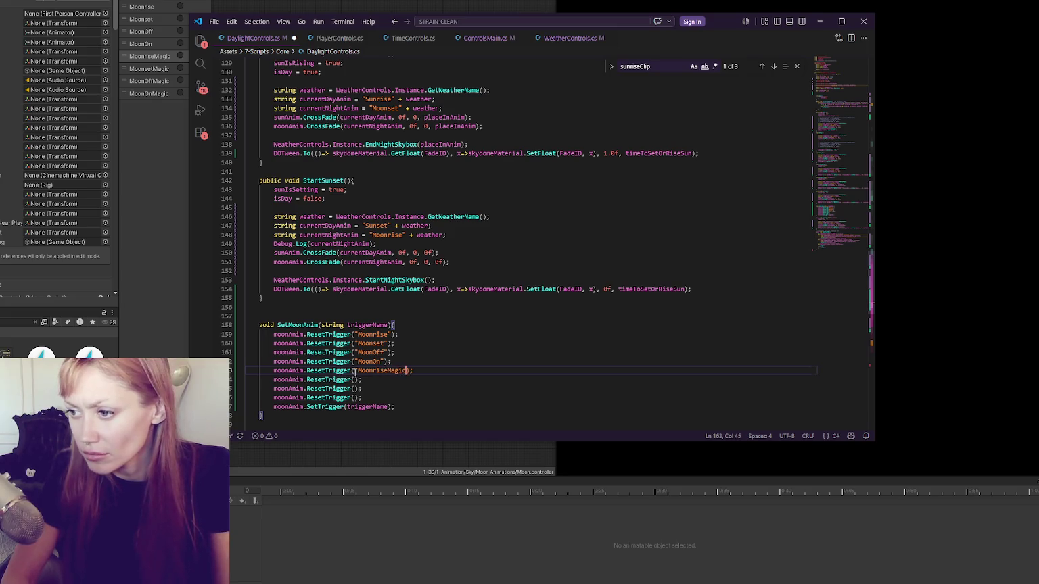
pyautogui.write('"')
pyautogui.click(355, 379)
pyautogui.write('"Moo')
pyautogui.press('BackSpace')
pyautogui.press('BackSpace')
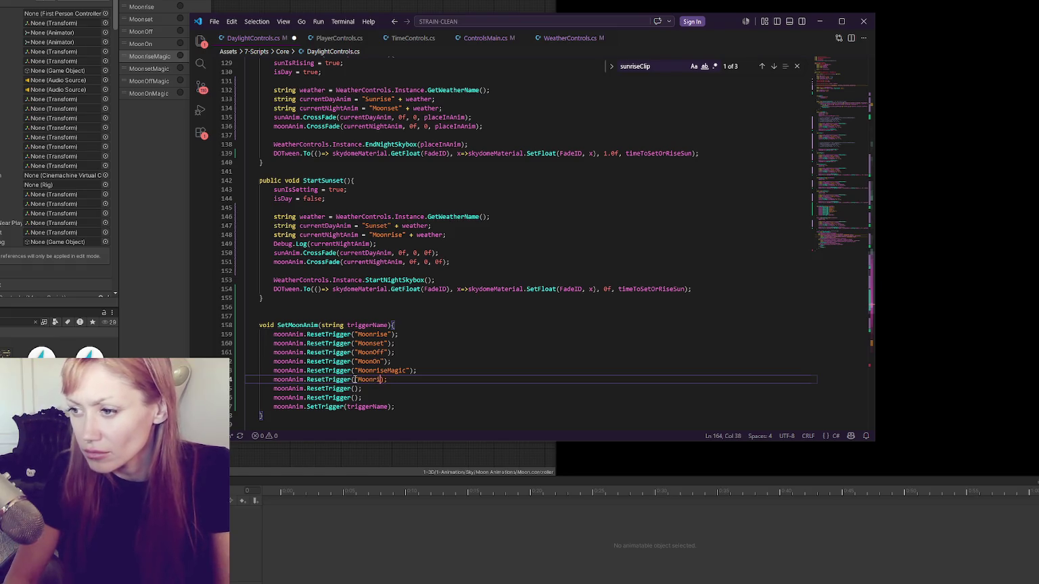
pyautogui.write('setMagi')
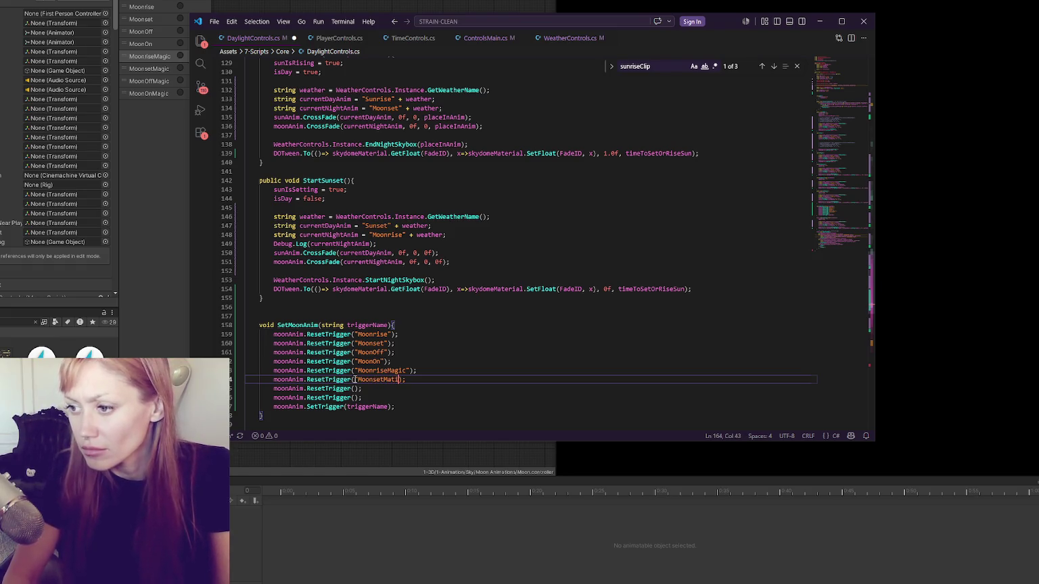
pyautogui.write('ic')
pyautogui.click(352, 389)
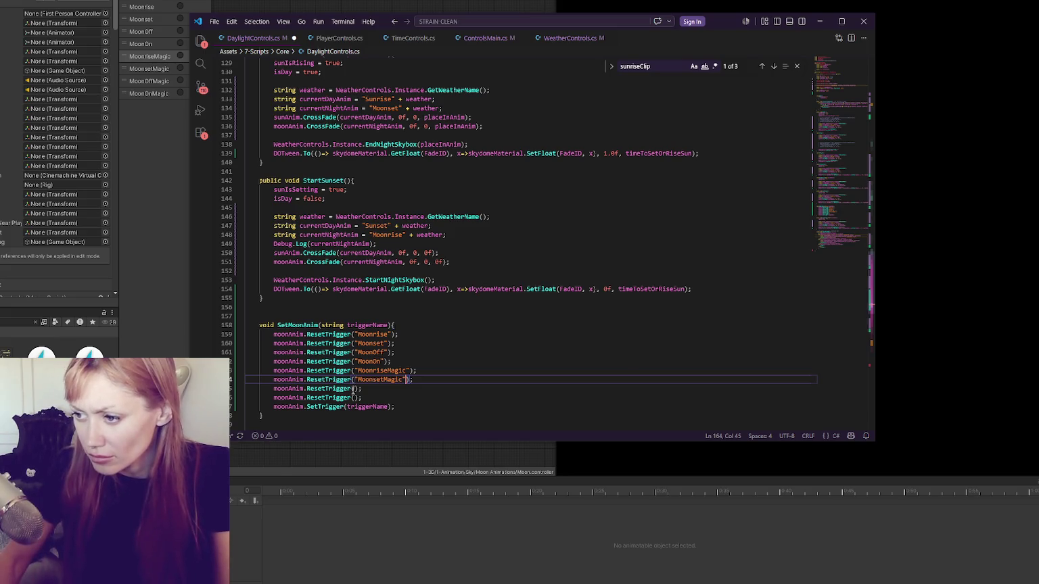
pyautogui.write('"MoonO')
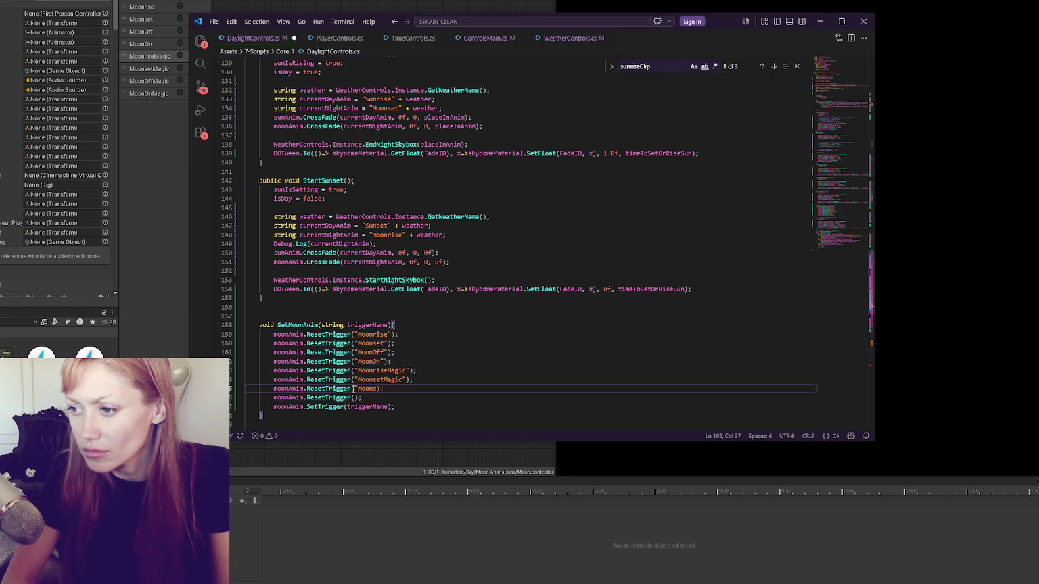
pyautogui.write('"')
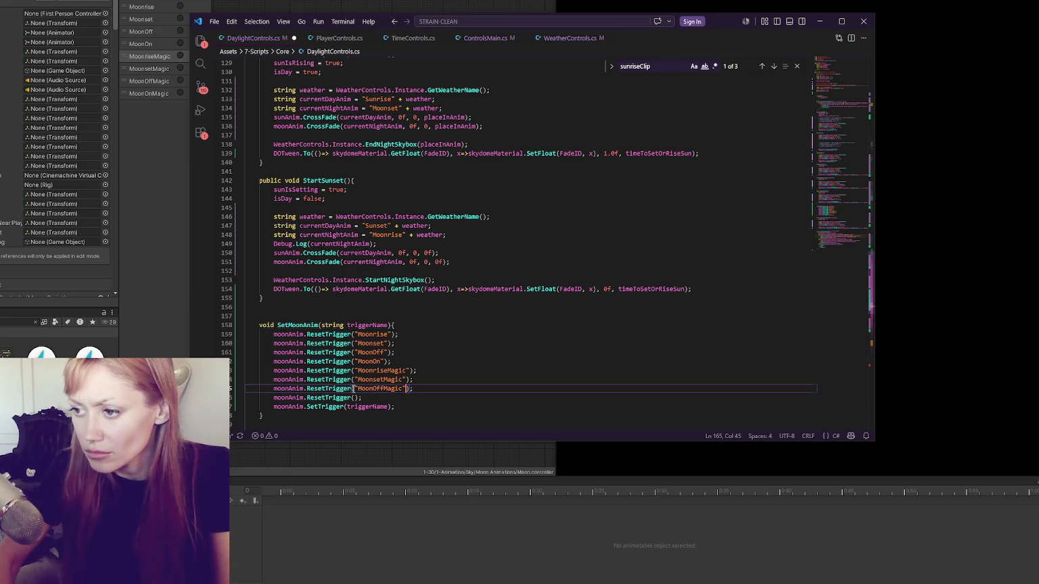
pyautogui.click(357, 398)
pyautogui.write('"MoonO')
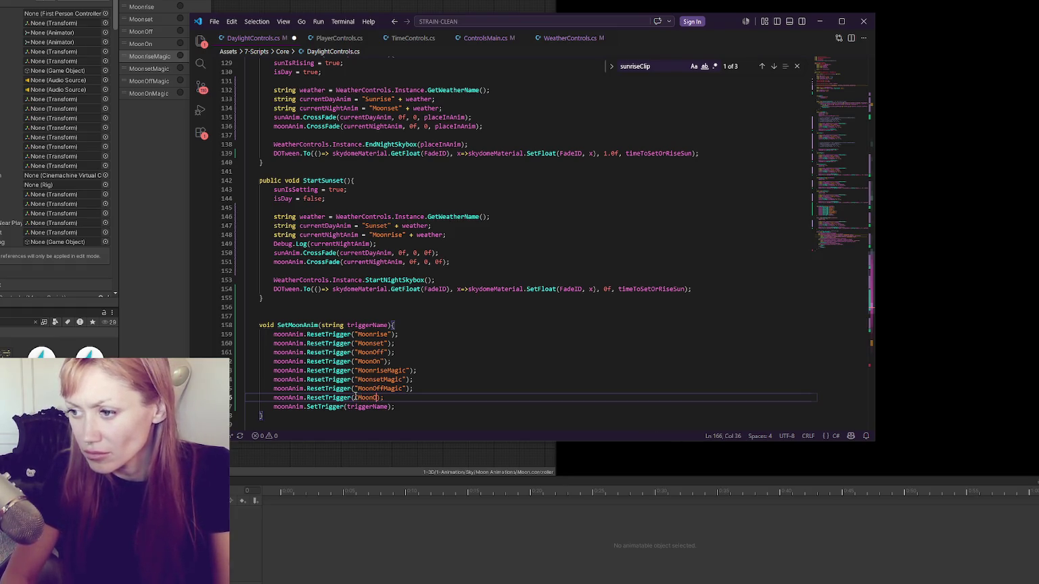
pyautogui.write('"')
pyautogui.click(436, 380)
pyautogui.hotkey('ctrl', 's')
# Comment out StartSunset's moon CrossFade line and start a SetMoonAnim call beneath it
pyautogui.doubleClick(307, 326)
pyautogui.click(469, 235)
pyautogui.click(480, 260)
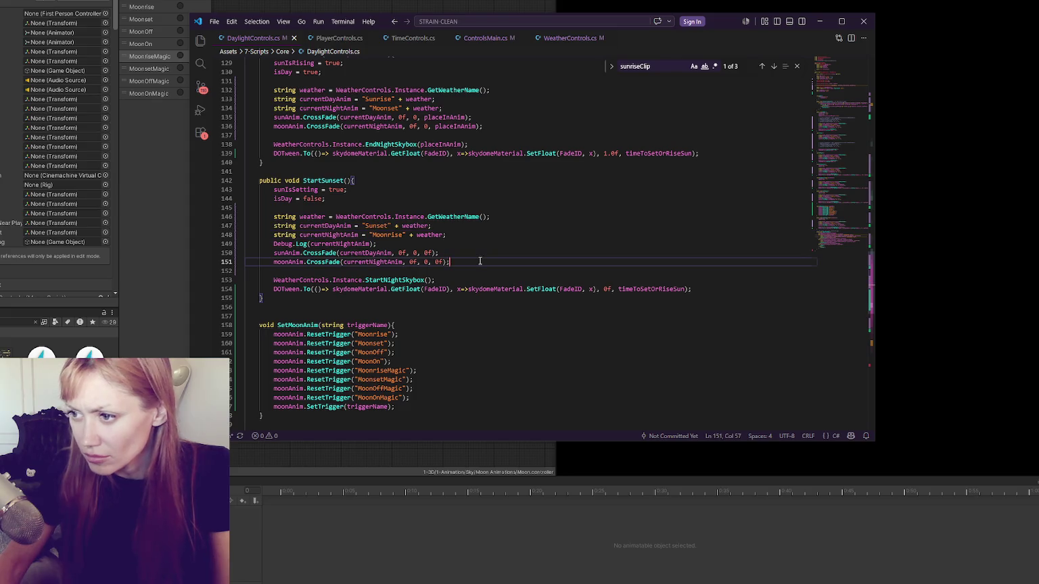
pyautogui.hotkey('ctrl', '/')
pyautogui.press('Return')
pyautogui.hotkey('ctrl', 'v')
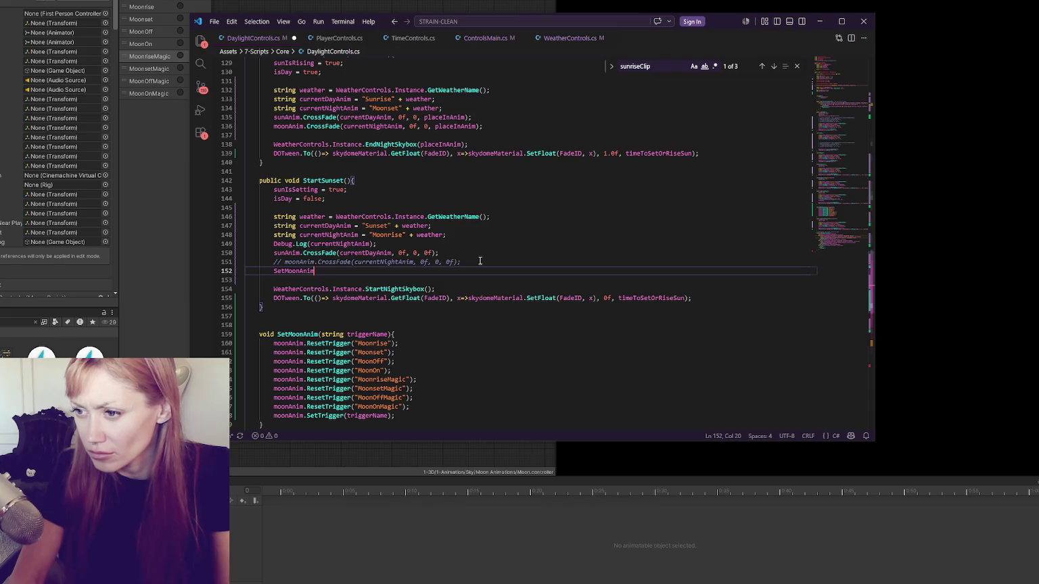
# Finish the SetMoonAnim(currentNightAnim); call in StartSunset, save DaylightControls.cs and return to Unity
pyautogui.write('();')
pyautogui.doubleClick(358, 253)
pyautogui.hotkey('ctrl', 'c')
pyautogui.click(317, 271)
pyautogui.hotkey('ctrl', 'v')
pyautogui.doubleClick(344, 236)
pyautogui.hotkey('ctrl', 'c')
pyautogui.doubleClick(350, 271)
pyautogui.hotkey('ctrl', 'v')
pyautogui.hotkey('ctrl', 's')
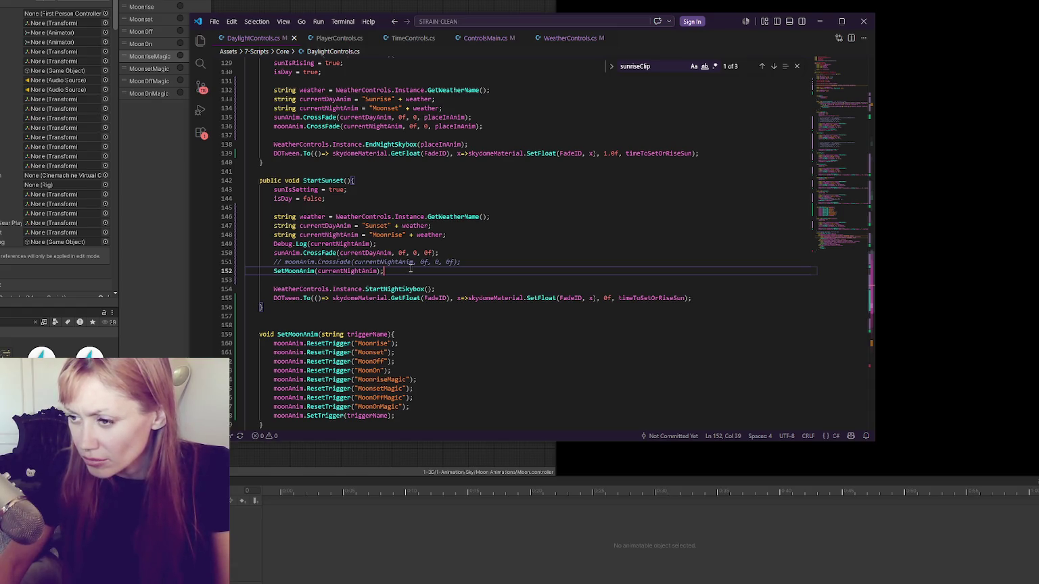
pyautogui.hotkey('alt', 'Tab')
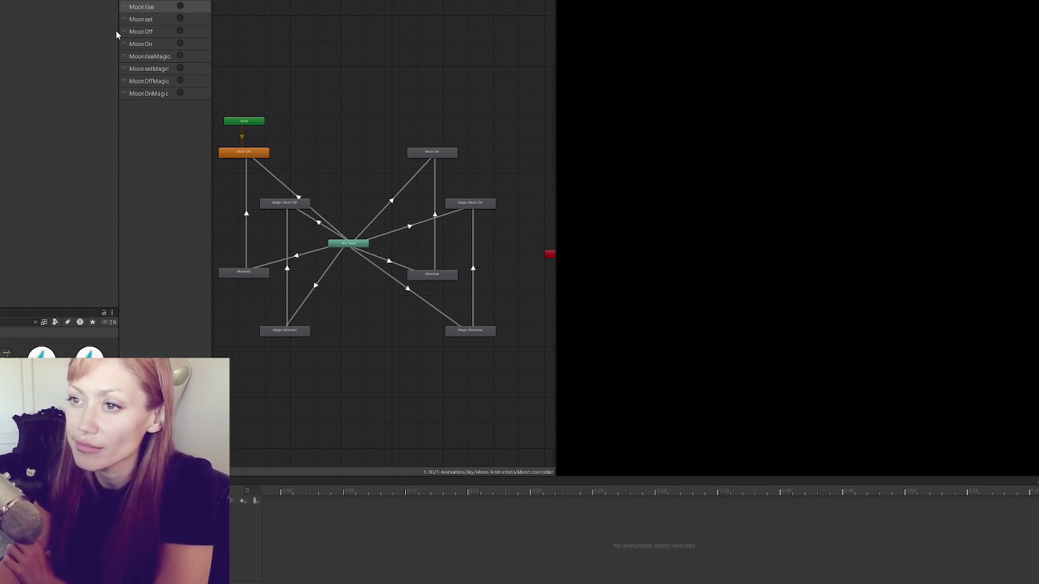
# Collapse the left panel and start the game in DEV MODE from the STRAIN title screen
pyautogui.moveTo(119, 31); pyautogui.dragTo(7, 32)
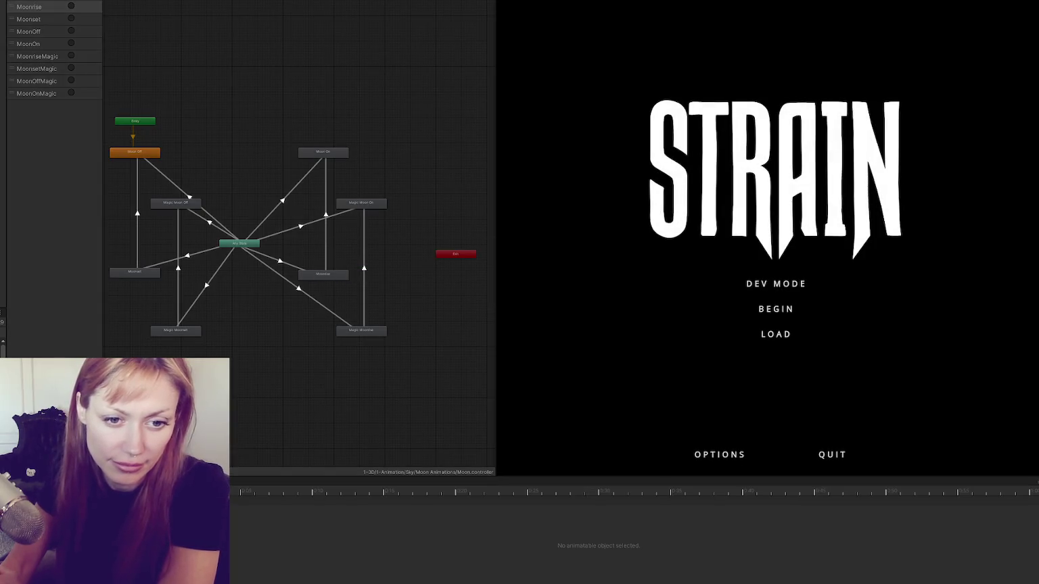
pyautogui.click(747, 284)
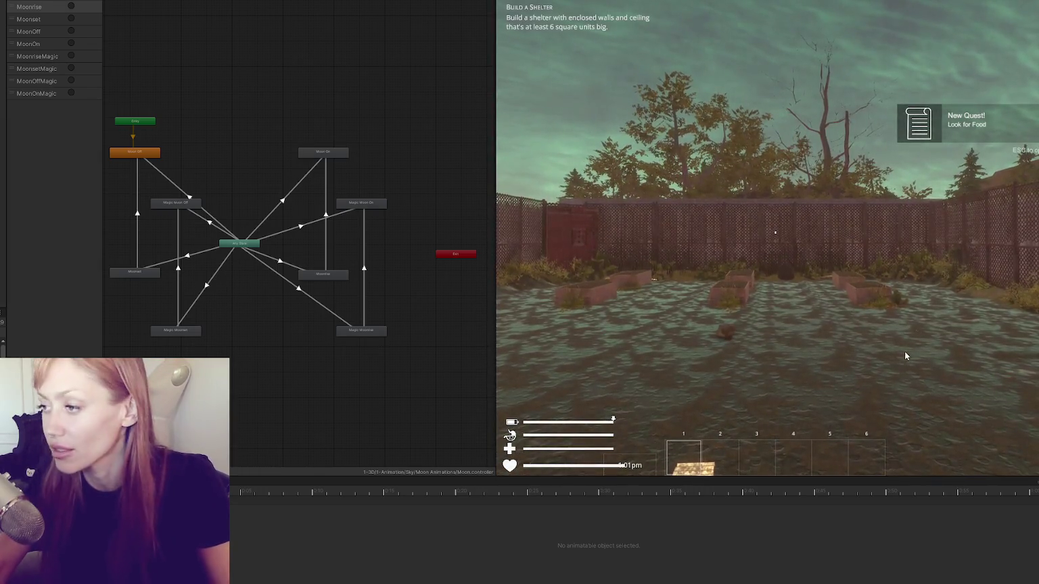
# Take control of the player, pick up the newspaper, and pause the game
pyautogui.click(904, 358)
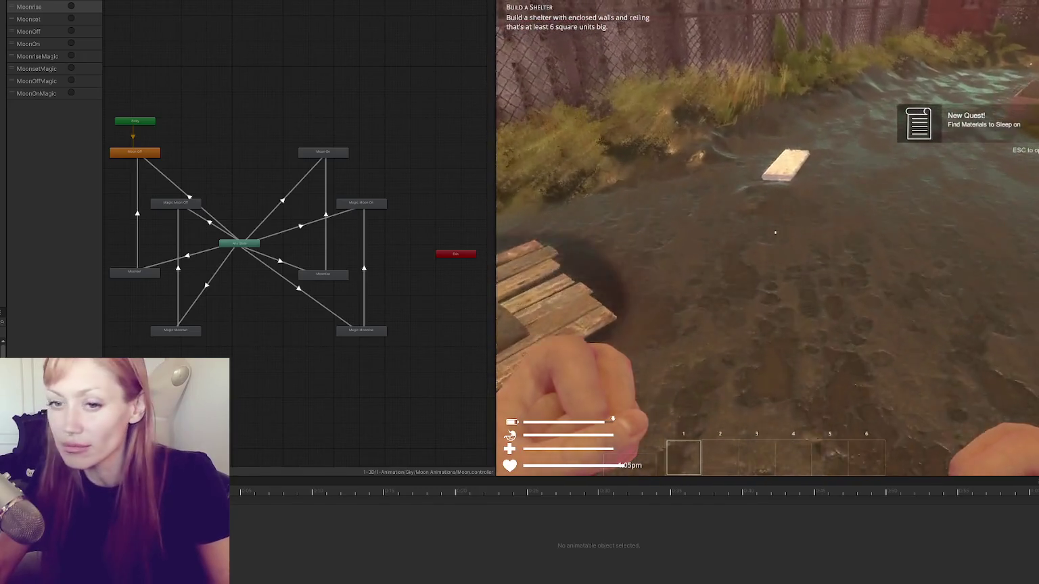
pyautogui.press('e')
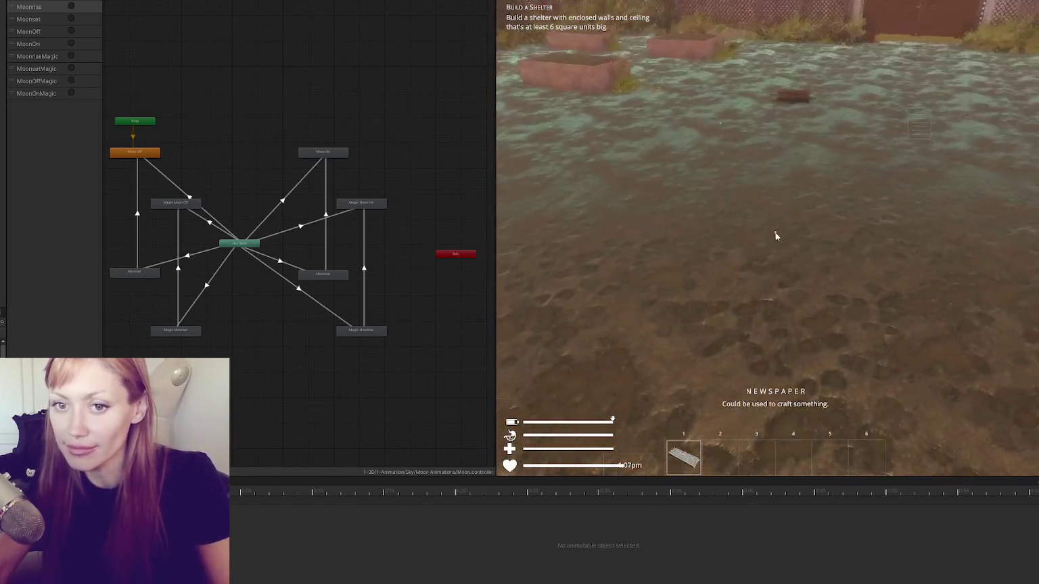
pyautogui.press('Escape')
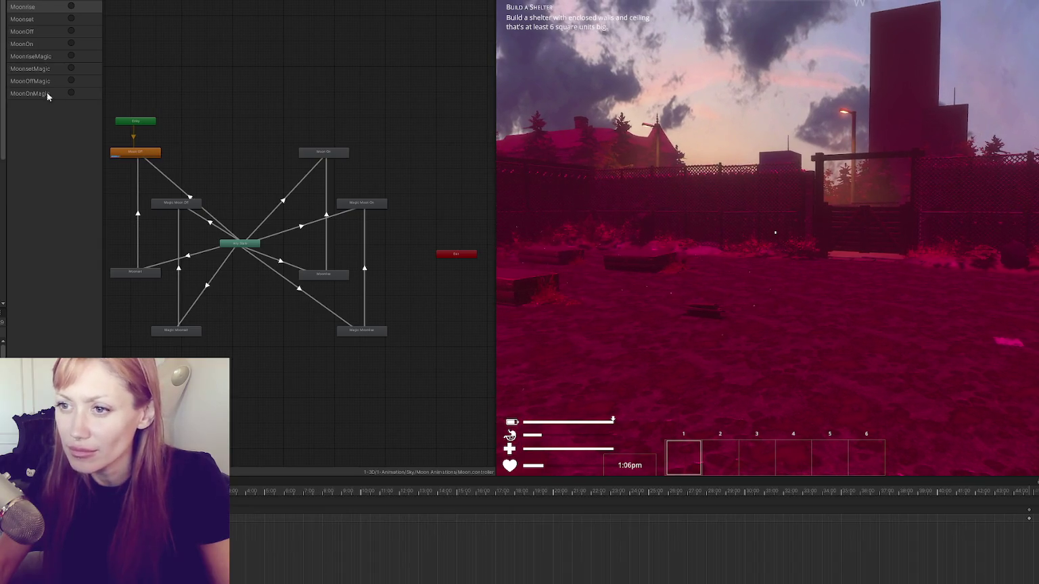
# Widen the Animator parameter list and set the CONTROLS TimeControls time speed to 1
pyautogui.moveTo(103, 79); pyautogui.dragTo(162, 82)
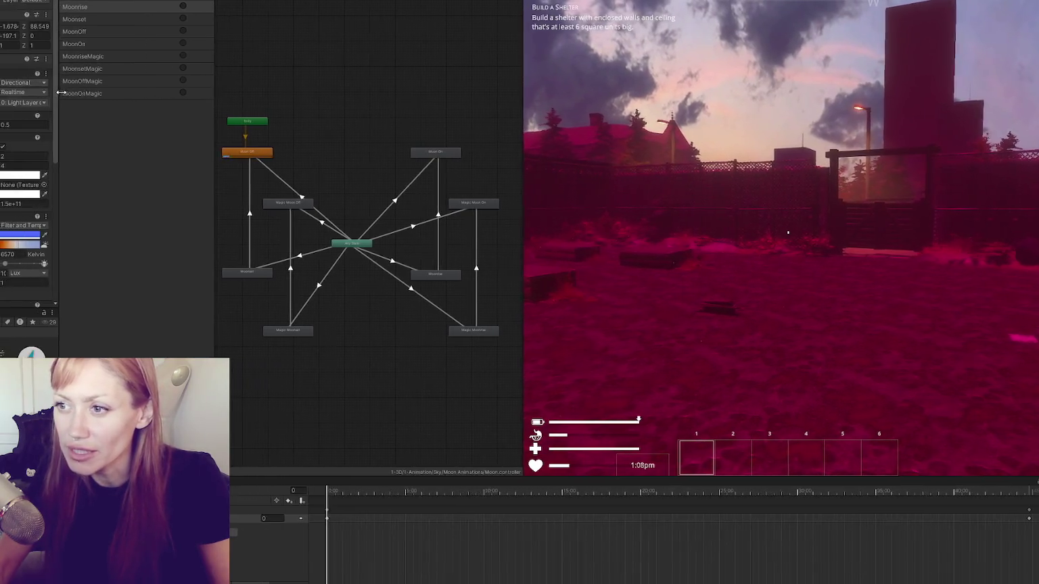
pyautogui.scroll(-10, 34, 169)
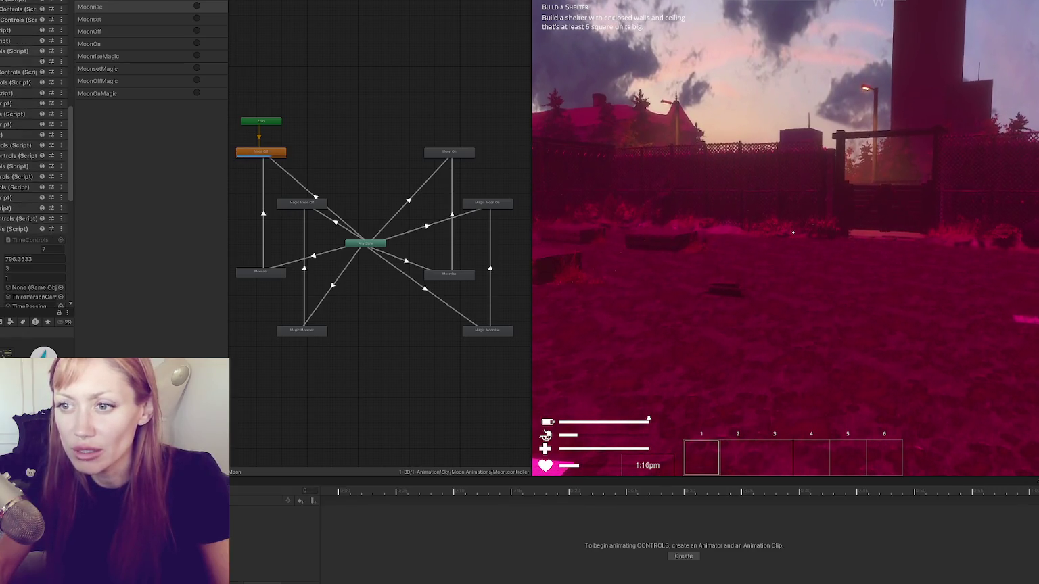
pyautogui.click(38, 149)
pyautogui.write('30')
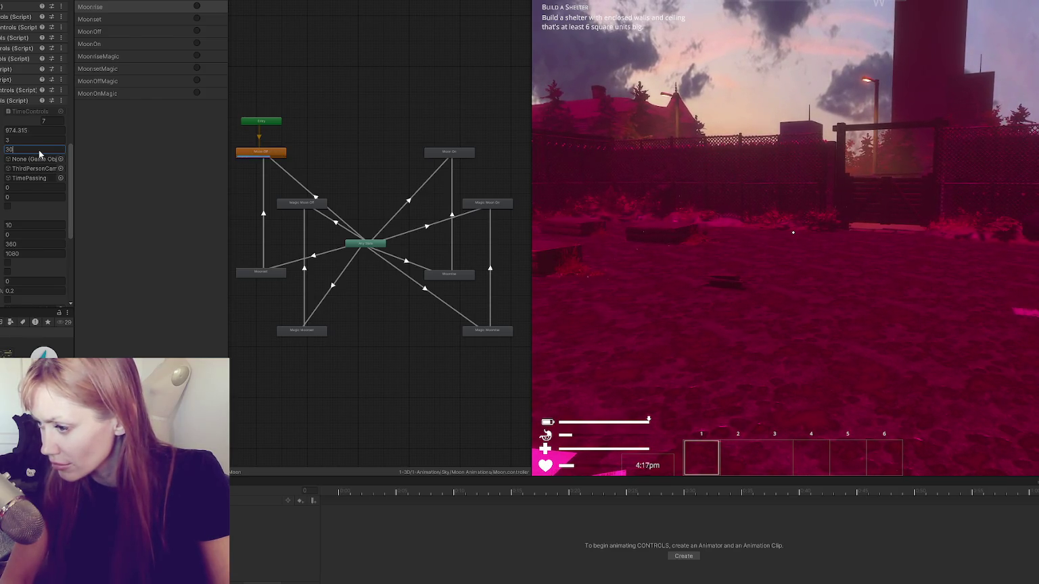
pyautogui.write('1')
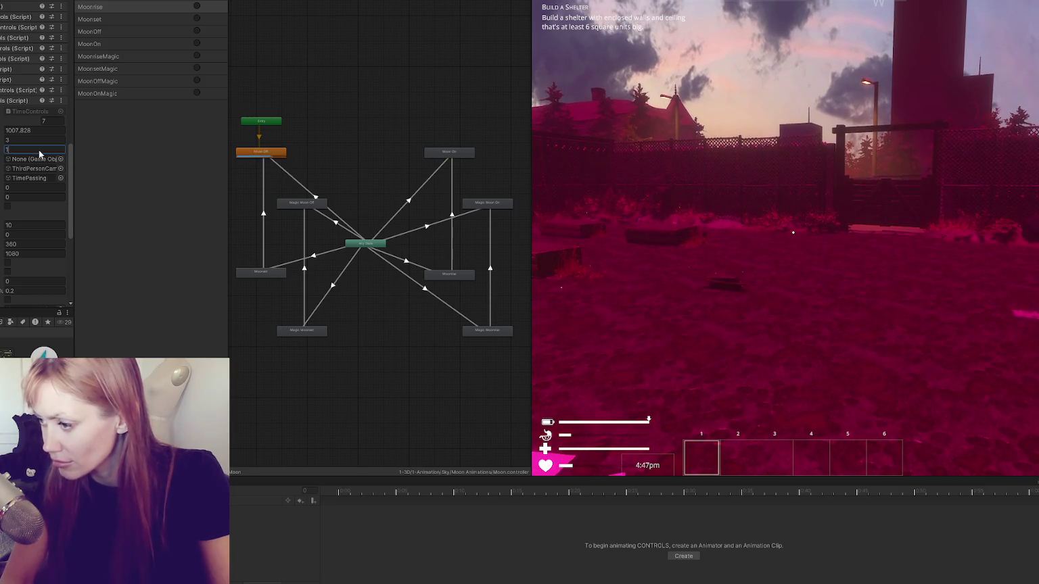
pyautogui.press('BackSpace')
pyautogui.write('5')
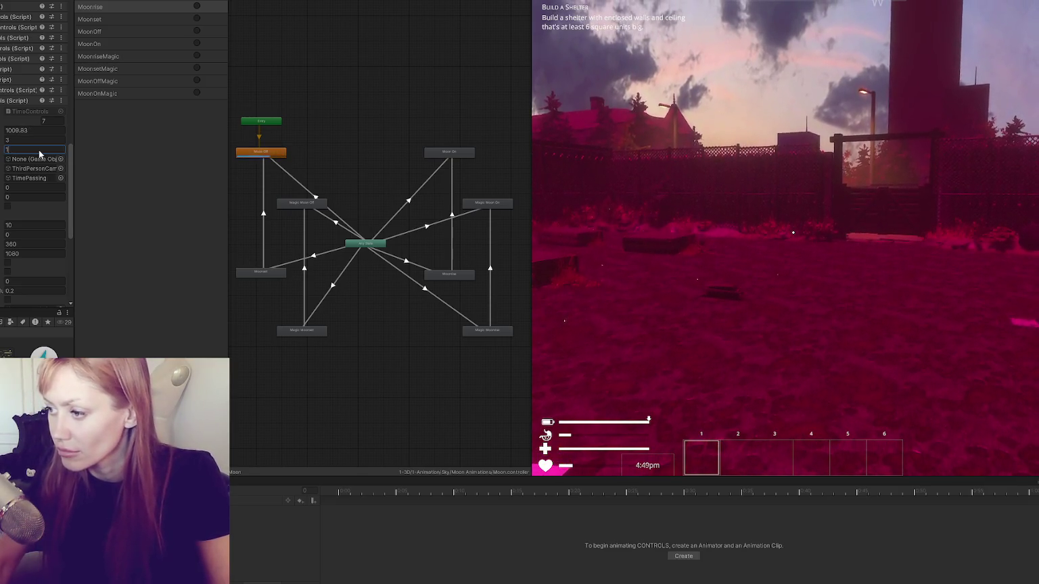
pyautogui.press('BackSpace')
pyautogui.write('1')
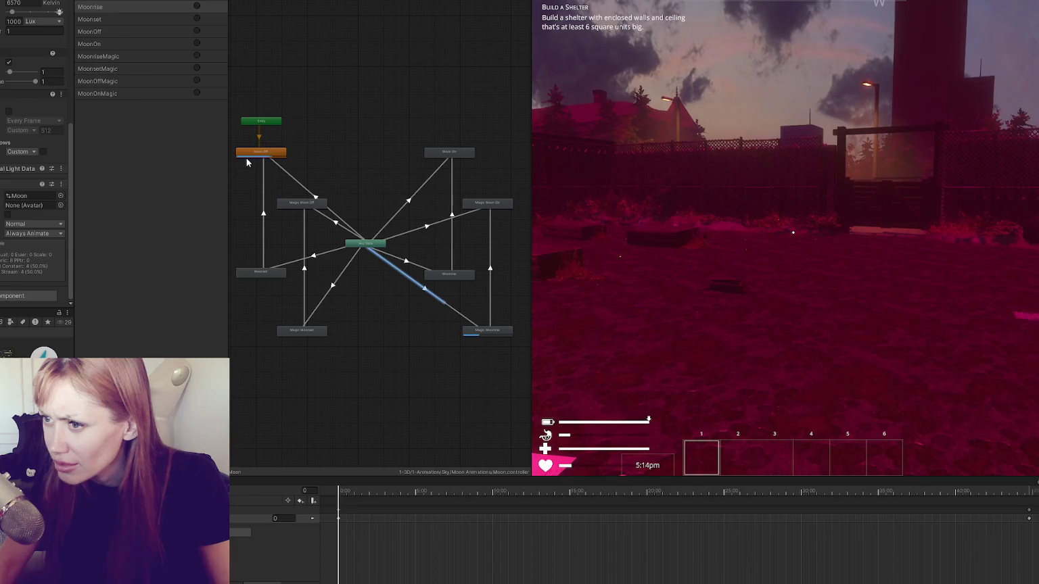
# Scroll the Inspector back up and resume control of the game, punching while looking upward
pyautogui.scroll(5, 17, 163)
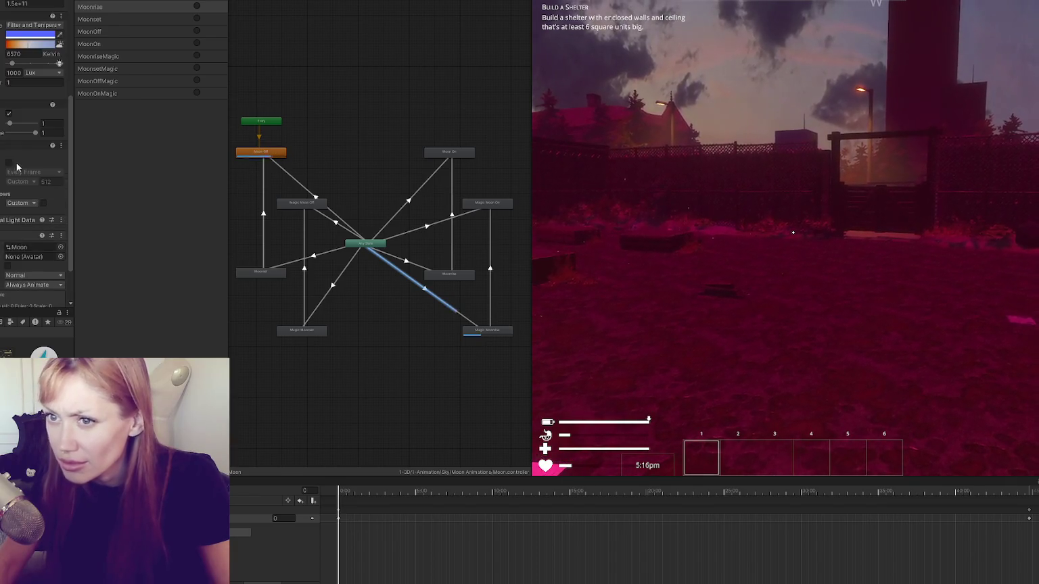
pyautogui.scroll(5, 16, 162)
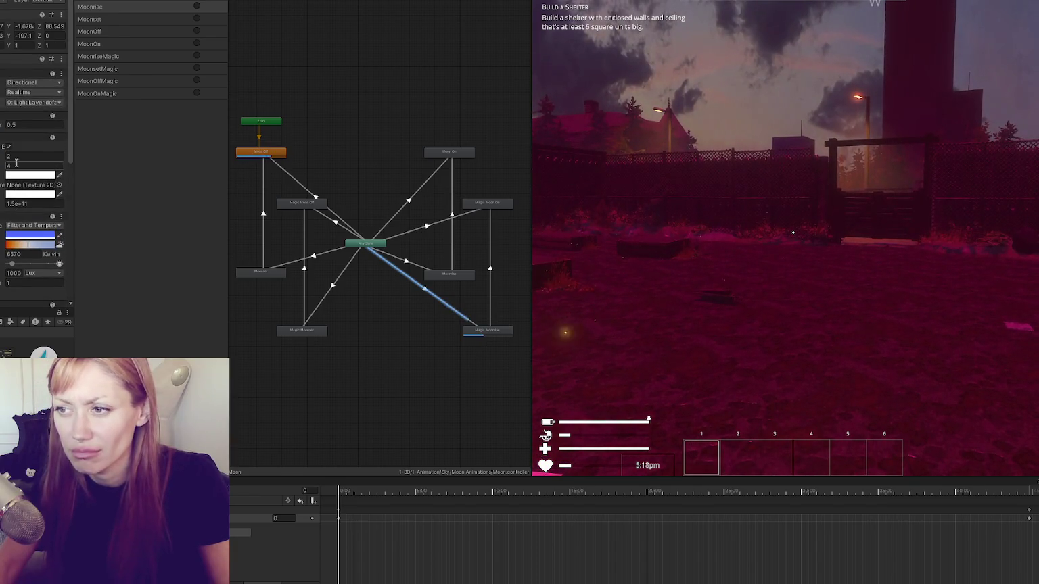
pyautogui.click(810, 278)
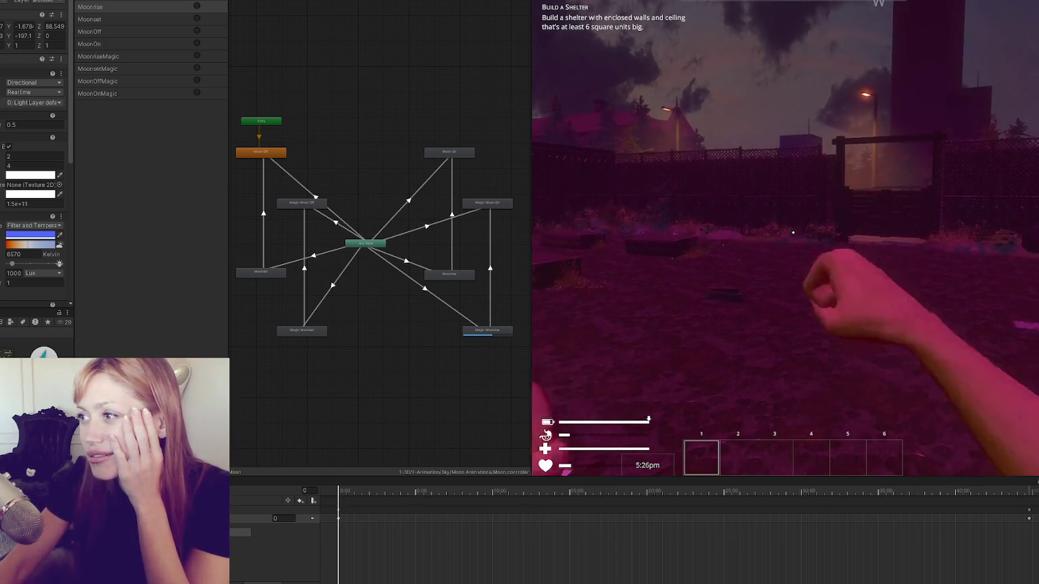
pyautogui.click(794, 232)
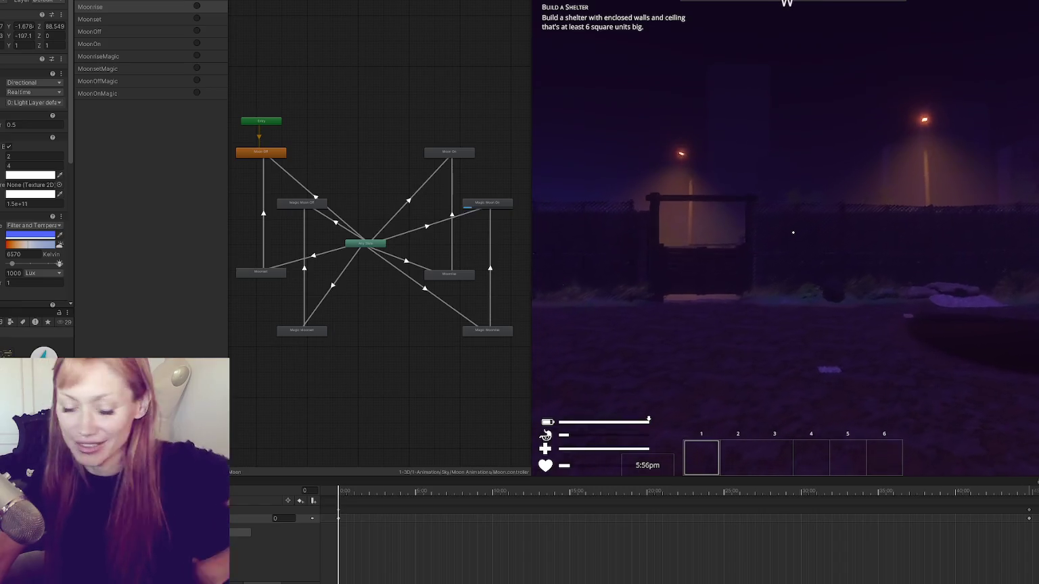
# Maximise the Game view, walk up to the yard gate and swing it open
pyautogui.press('Escape')
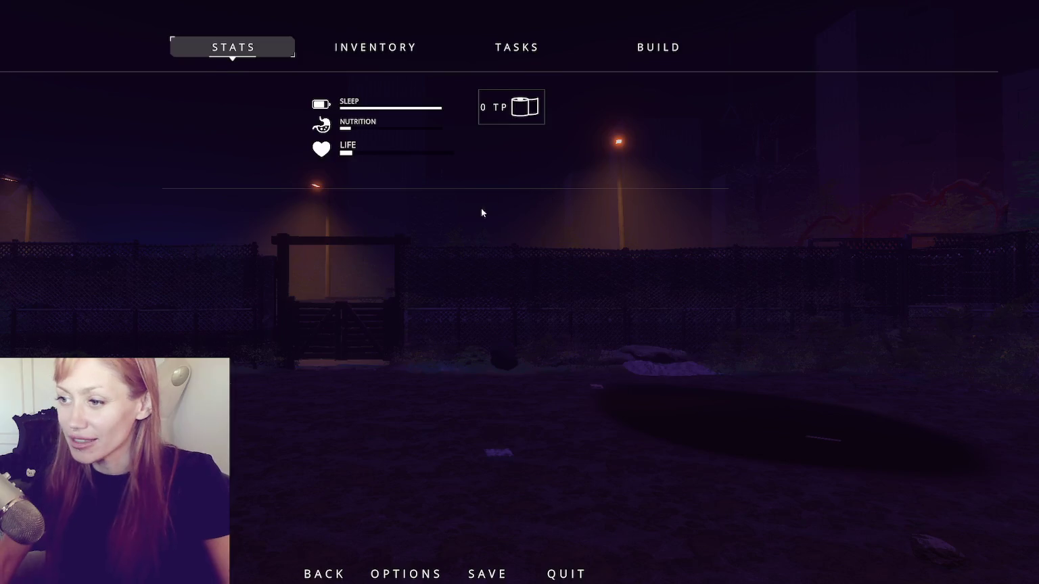
pyautogui.press('Escape')
pyautogui.press('w')
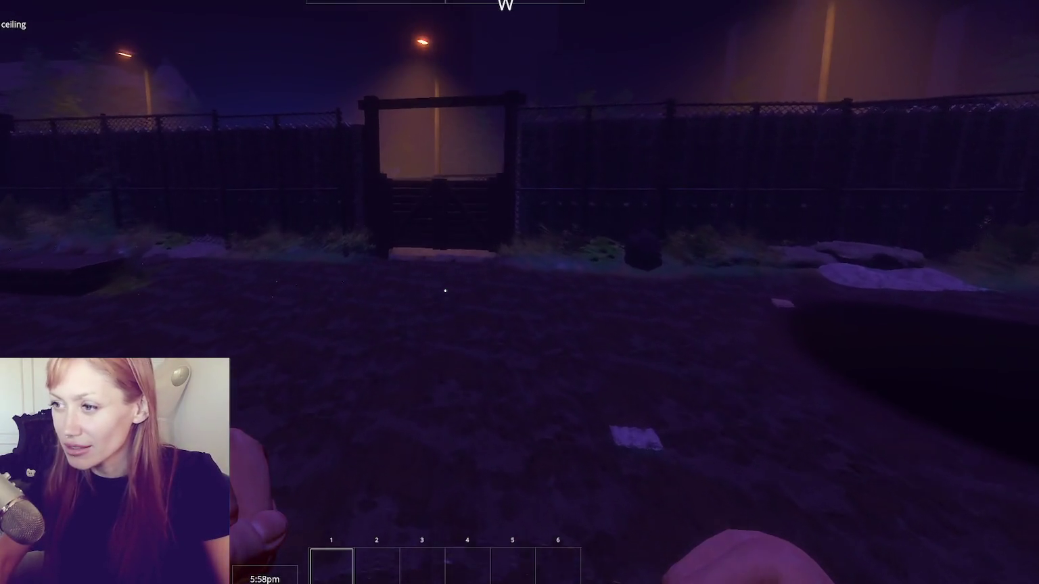
pyautogui.press('w')
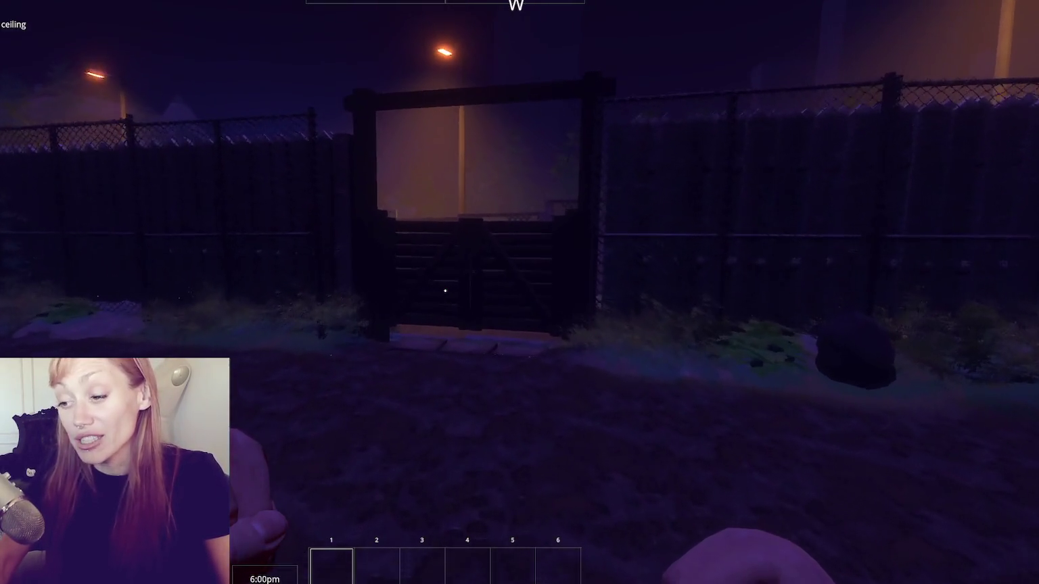
pyautogui.press('w')
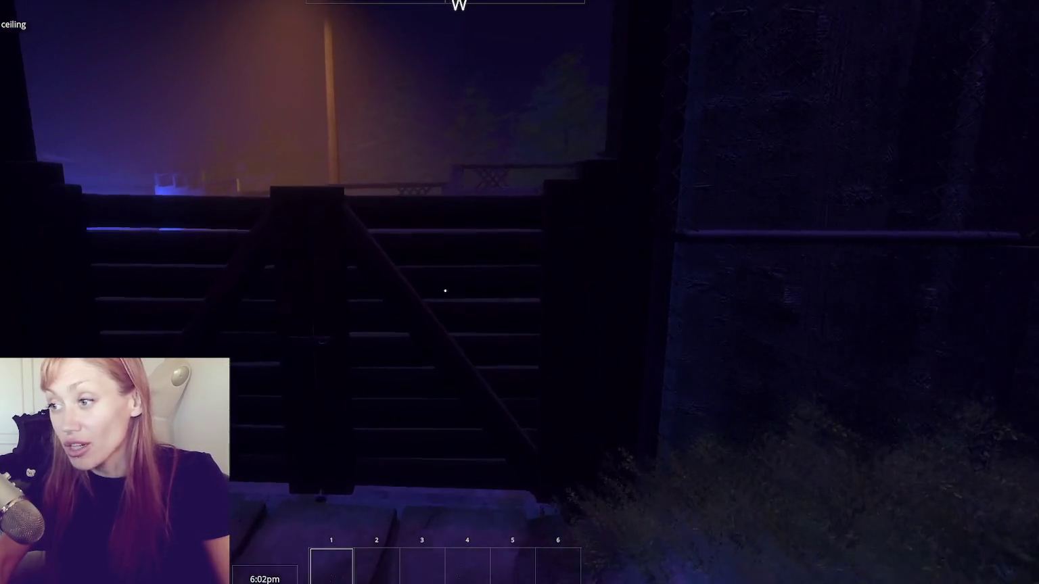
pyautogui.press('e')
# Walk out through the gate down the blue-lit alleys, then open the Stats menu
pyautogui.press('w')
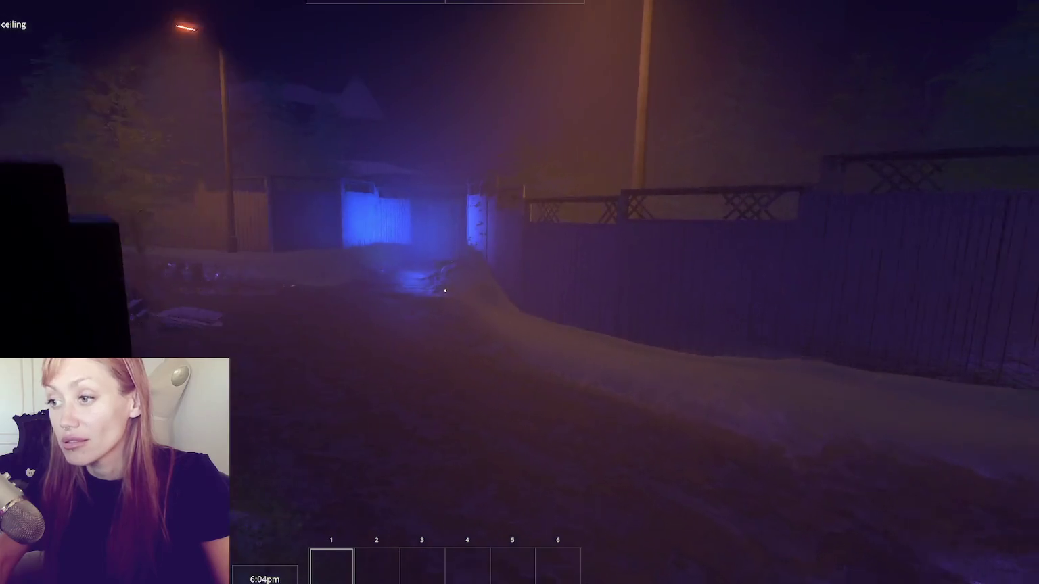
pyautogui.press('w')
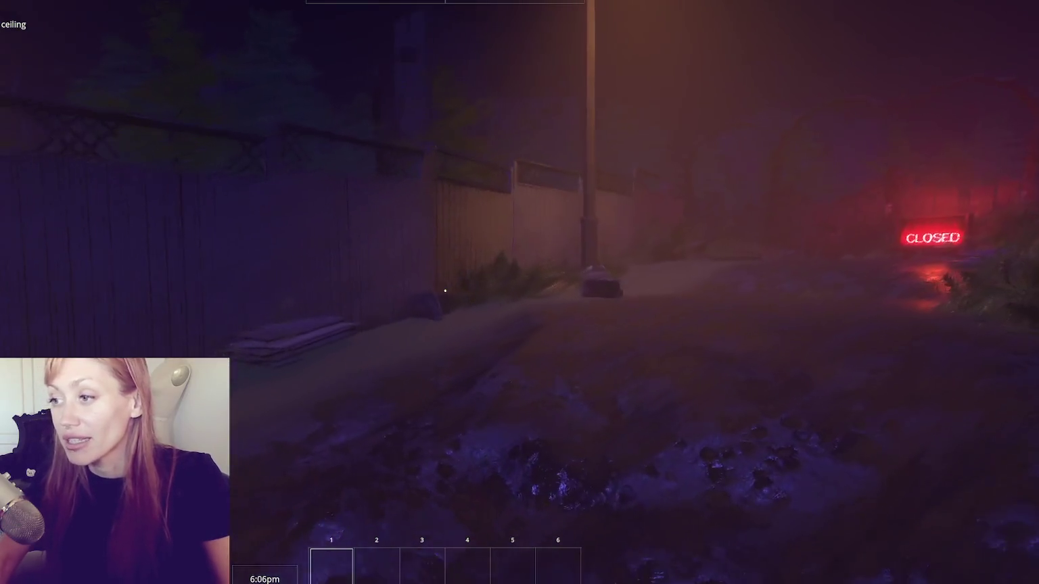
pyautogui.press('w')
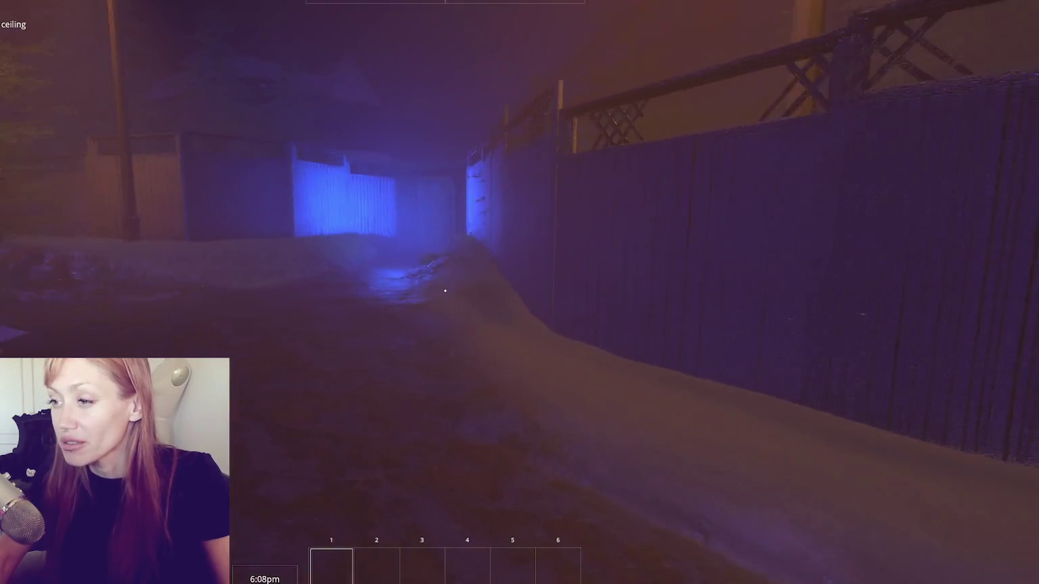
pyautogui.press('w')
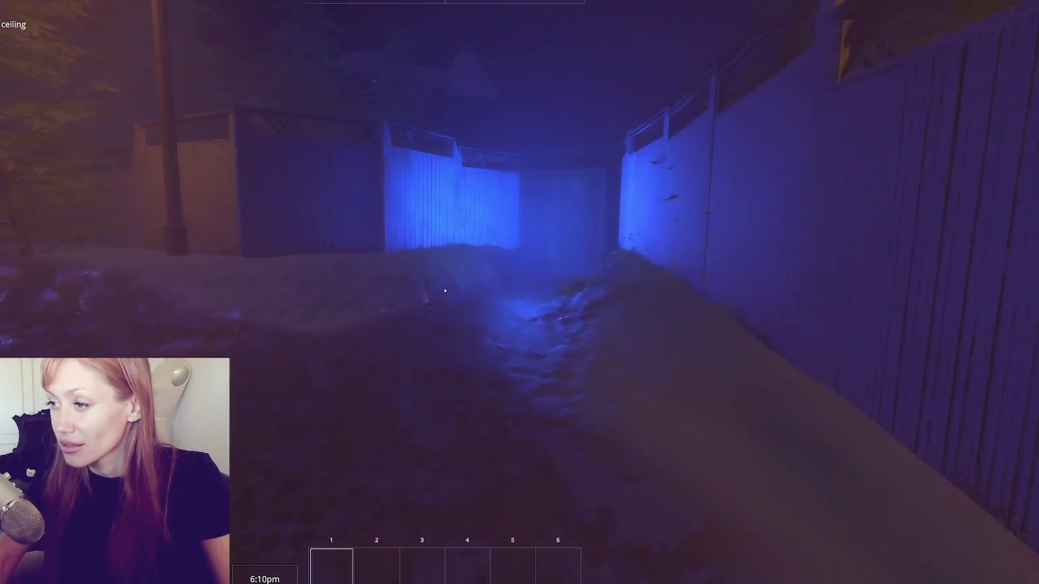
pyautogui.press('w')
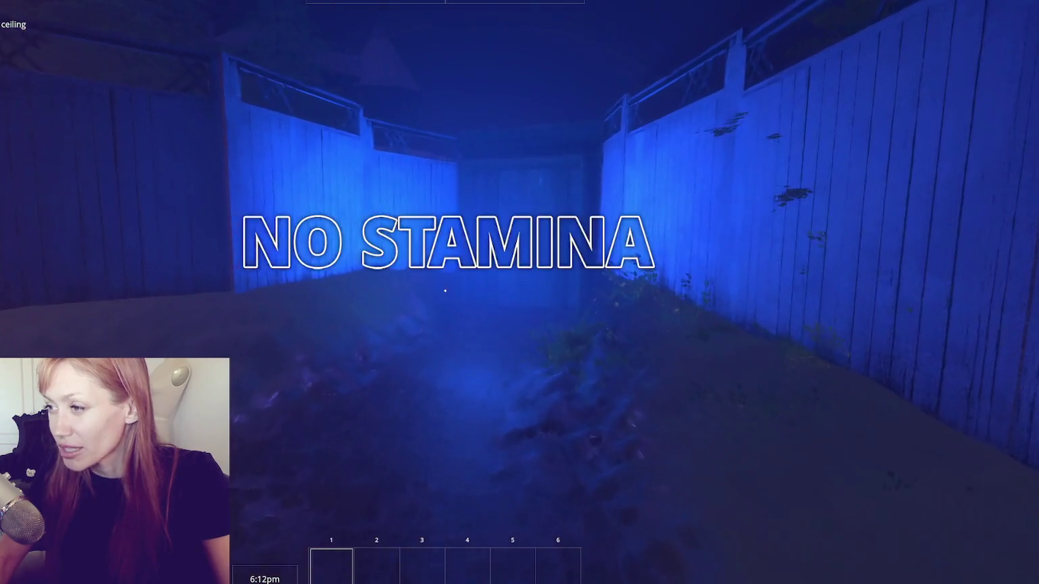
pyautogui.press('w')
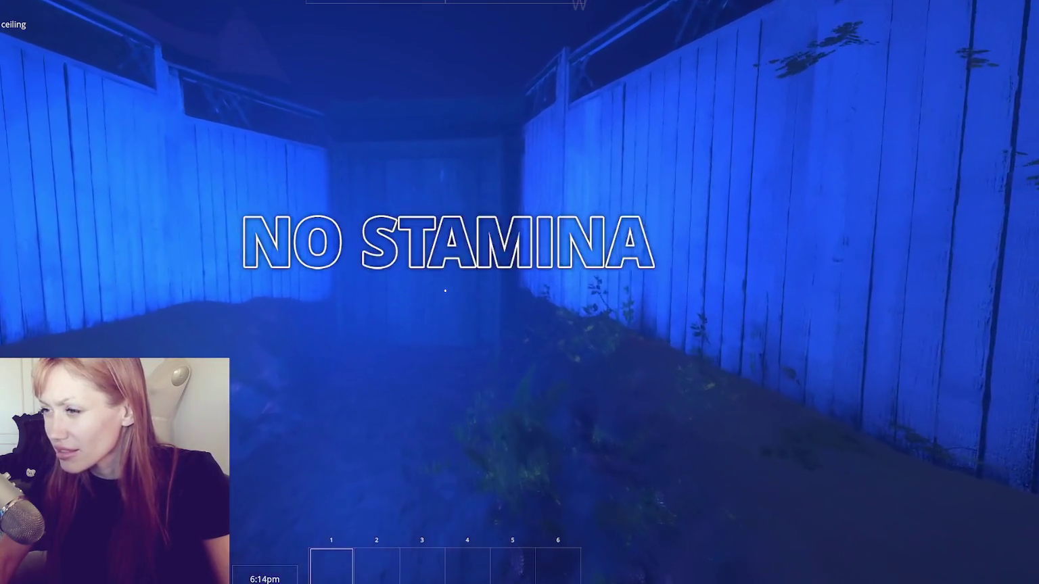
pyautogui.press('e')
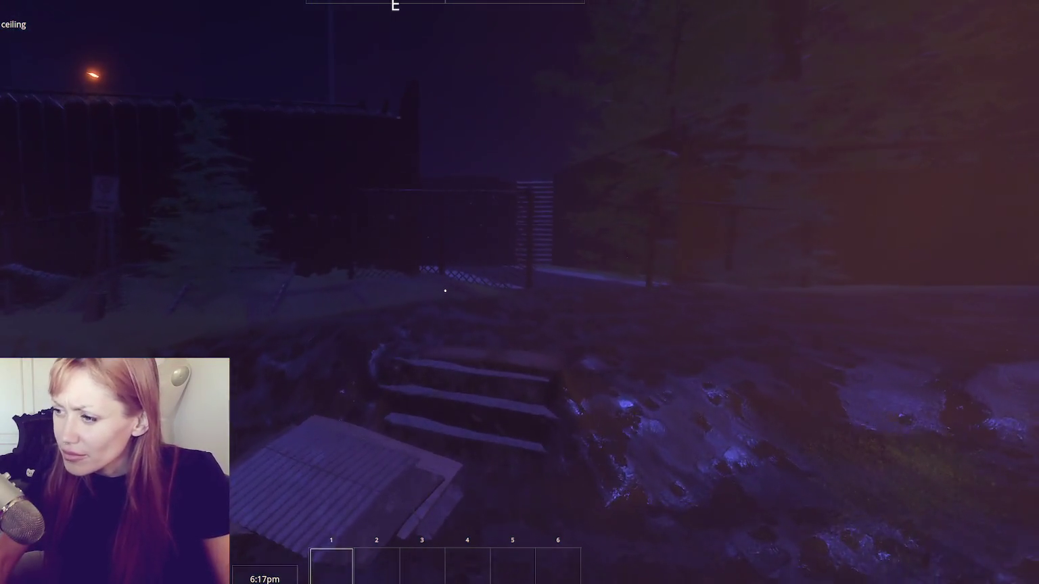
pyautogui.press('a')
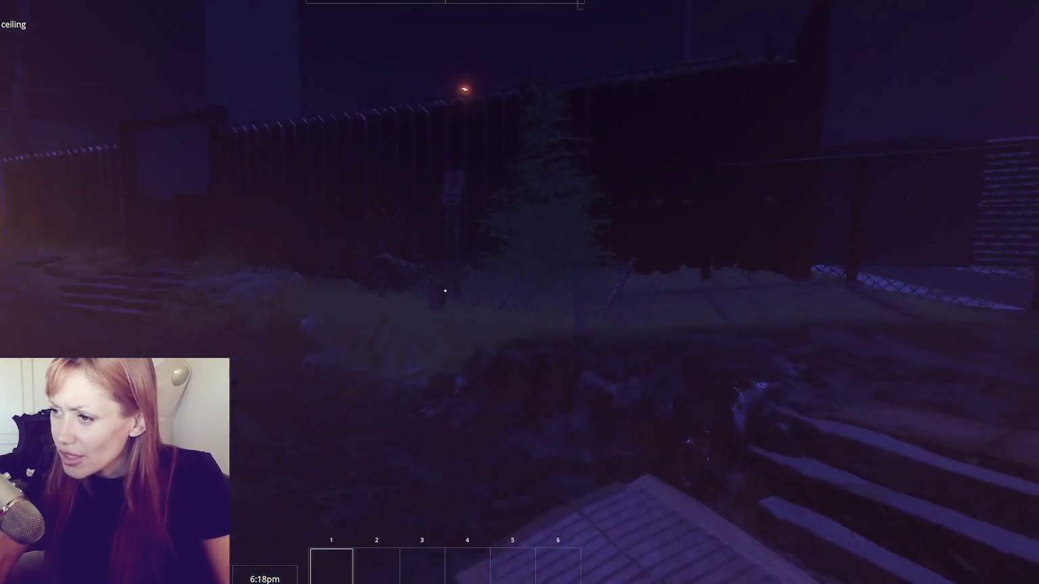
pyautogui.press('w')
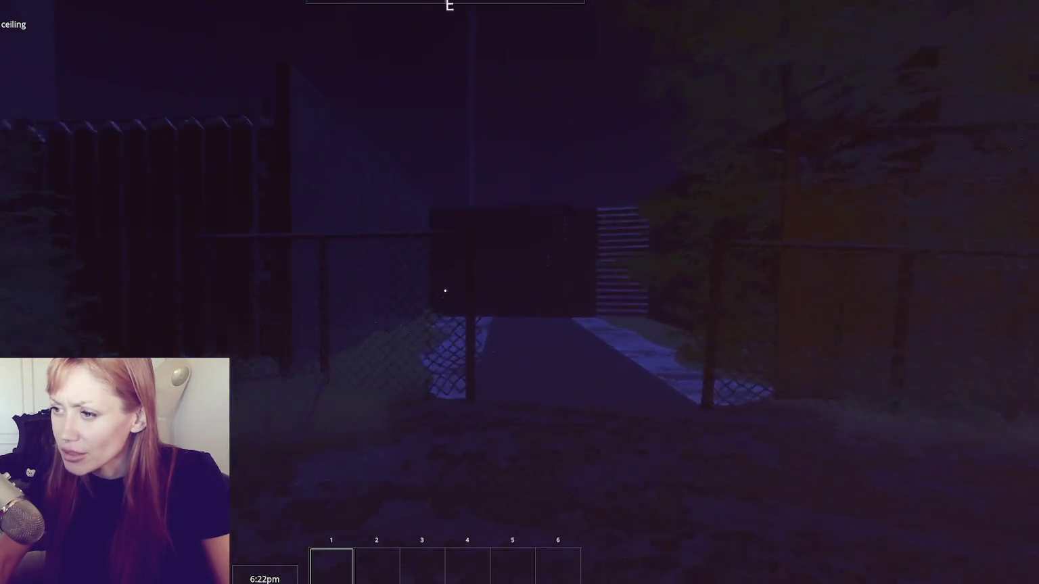
pyautogui.press('Tab')
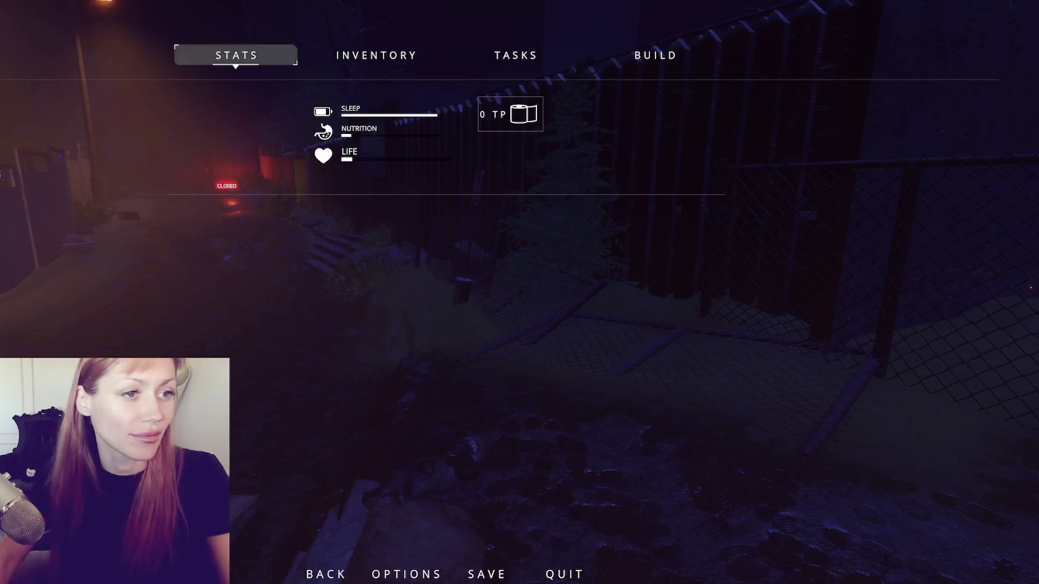